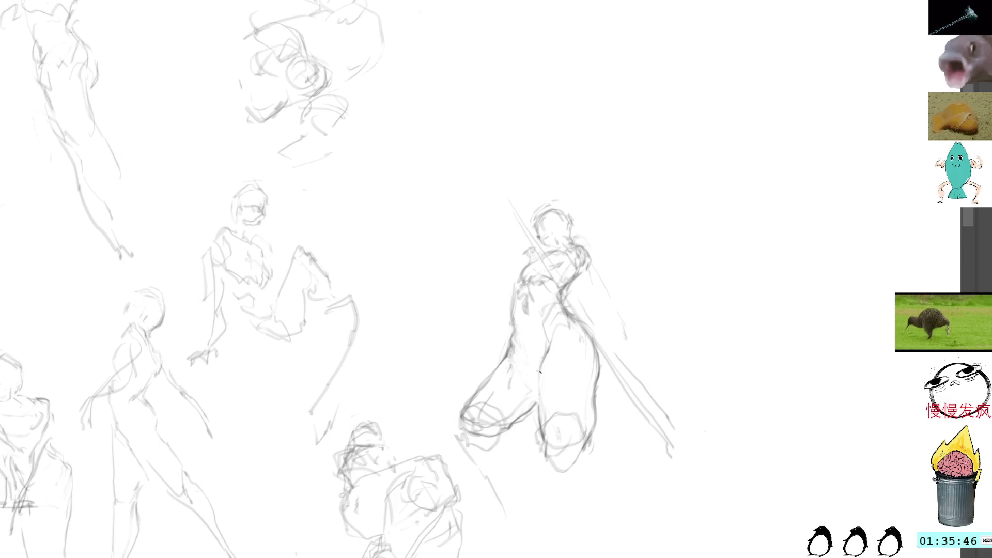
Add pencil strokes along a figure's leg and foot, then lasso the crouching figure.
mouse_move(538, 371)
mouse_down()
mouse_move(557, 456)
mouse_move(571, 459)
mouse_move(590, 425)
mouse_up()
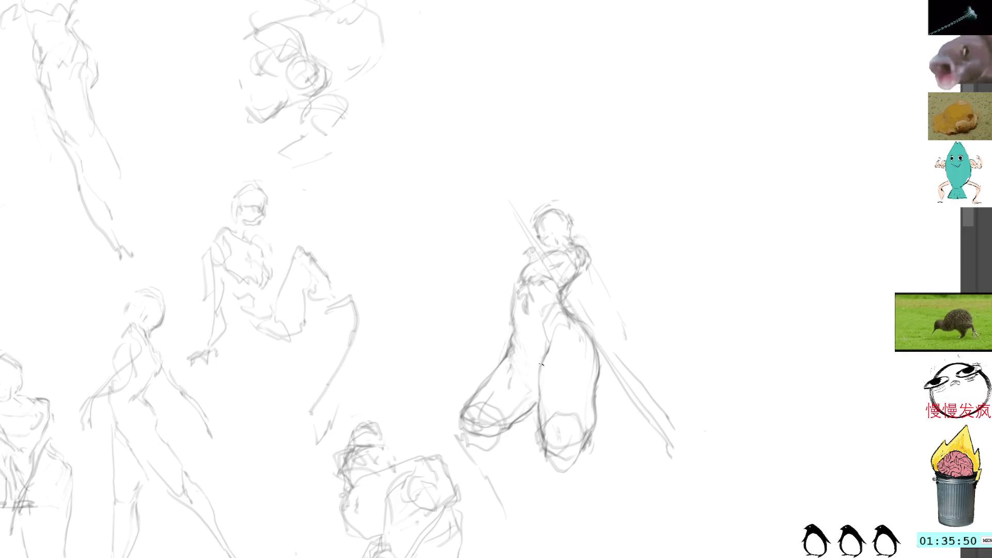
mouse_move(470, 432)
mouse_down()
mouse_move(462, 409)
mouse_move(469, 428)
mouse_move(485, 399)
mouse_move(504, 424)
mouse_move(514, 416)
mouse_move(478, 427)
mouse_move(483, 411)
mouse_move(508, 429)
mouse_up()
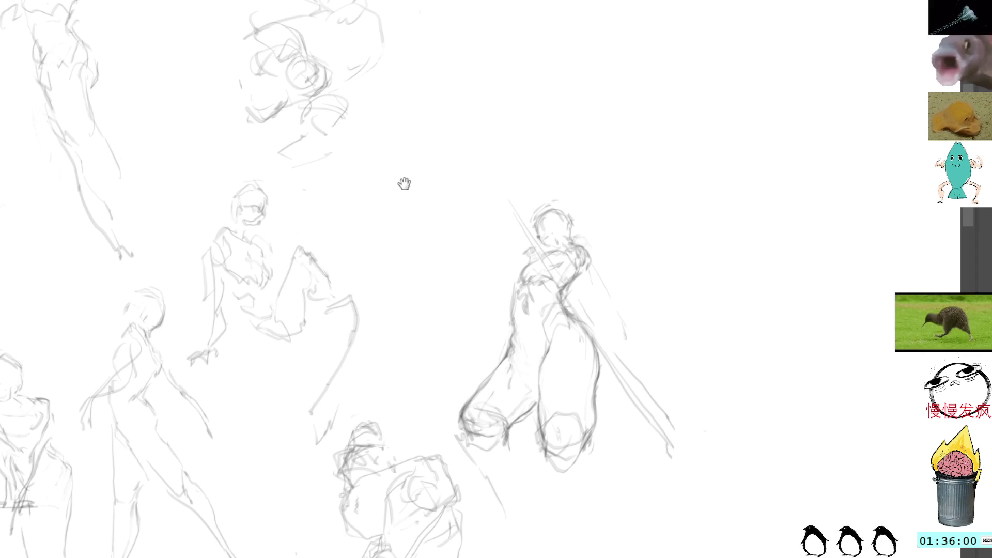
mouse_move(405, 184)
mouse_down()
mouse_move(478, 284)
mouse_move(550, 246)
mouse_up()
mouse_move(551, 179)
mouse_down()
mouse_move(438, 381)
mouse_move(649, 361)
mouse_move(643, 195)
mouse_up()
Squash the crouching figure vertically and move it up-left beside the raised-arm figure.
drag(578, 251, 462, 276)
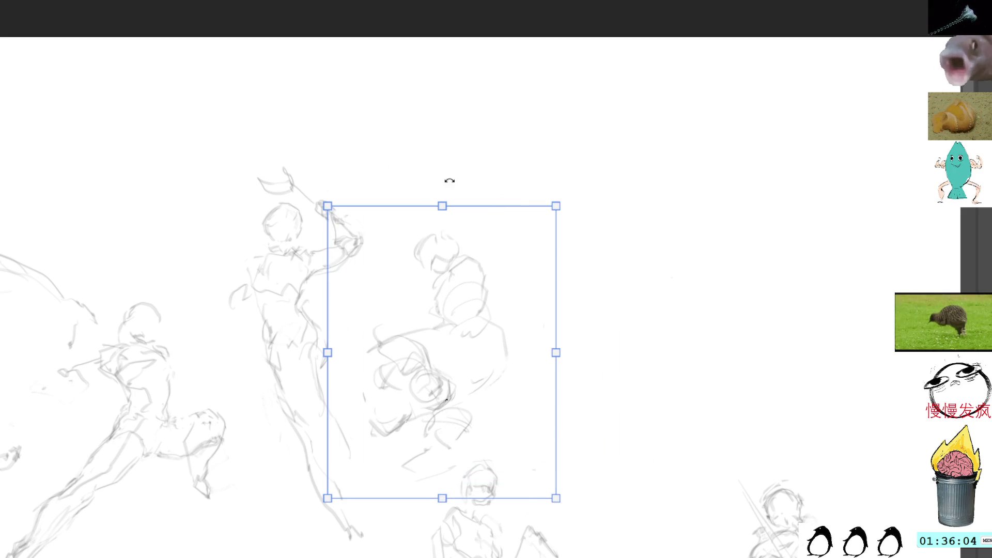
drag(442, 204, 438, 217)
drag(467, 324, 445, 246)
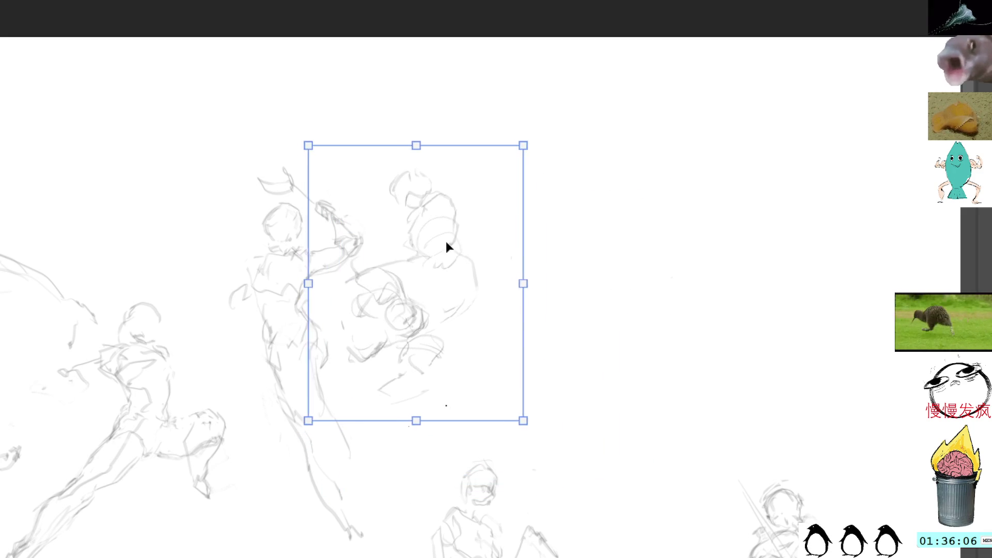
key(Return)
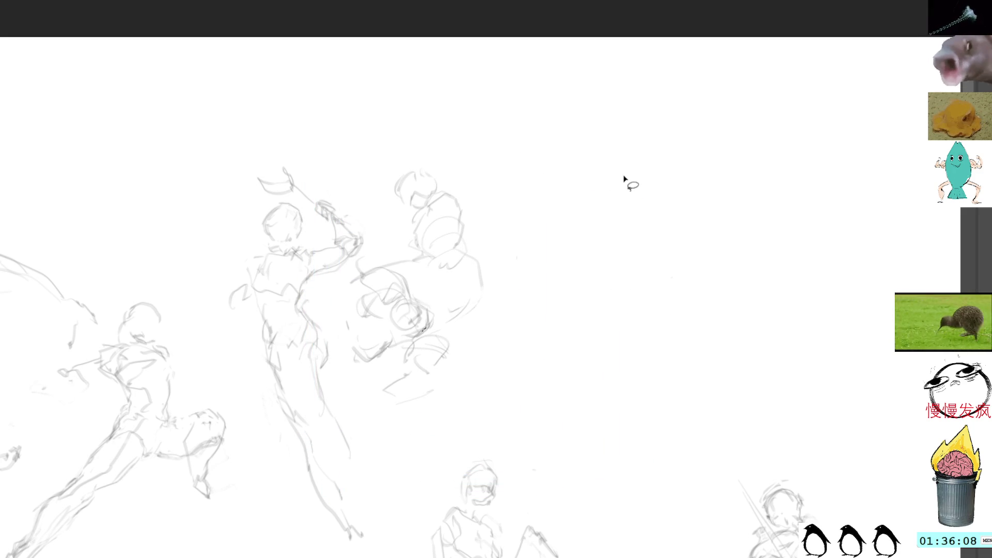
mouse_move(638, 166)
mouse_down()
mouse_move(609, 107)
mouse_move(620, 160)
mouse_up()
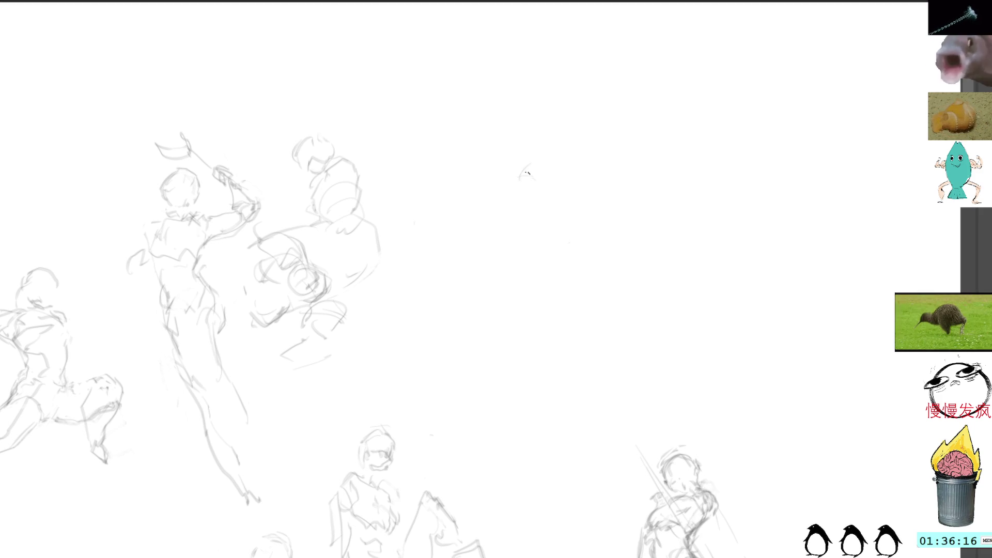
Sketch a new figure's head, torso and left-reaching arm, then lasso it.
mouse_move(527, 166)
mouse_down()
mouse_move(538, 194)
mouse_move(552, 148)
mouse_move(556, 191)
mouse_up()
mouse_move(528, 184)
mouse_down()
mouse_move(478, 190)
mouse_move(507, 259)
mouse_up()
mouse_move(521, 177)
mouse_down()
mouse_move(494, 255)
mouse_move(517, 278)
mouse_move(547, 283)
mouse_move(563, 237)
mouse_up()
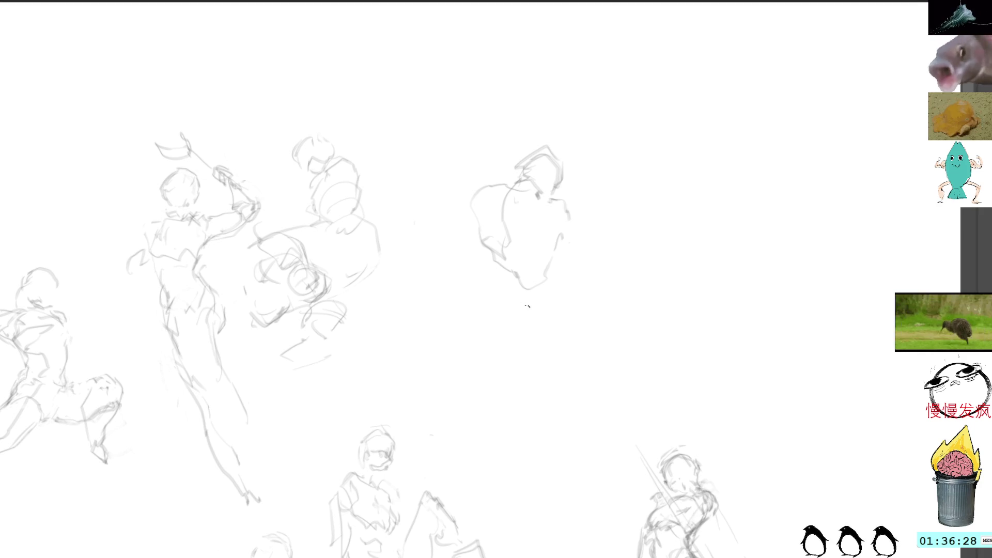
drag(571, 320, 564, 357)
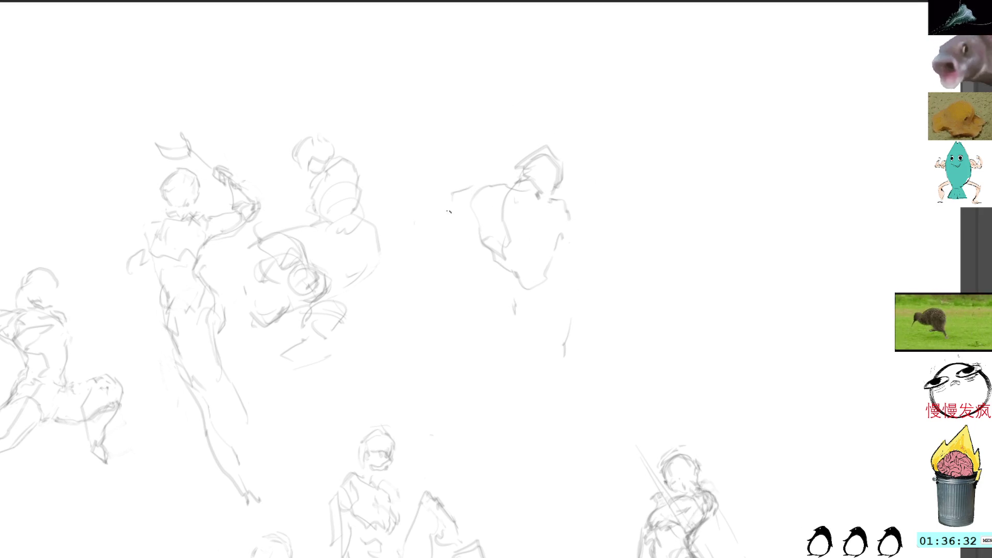
drag(448, 211, 465, 231)
mouse_move(467, 190)
mouse_down()
mouse_move(438, 215)
mouse_move(451, 234)
mouse_move(421, 252)
mouse_move(429, 235)
mouse_move(408, 227)
mouse_move(416, 248)
mouse_up()
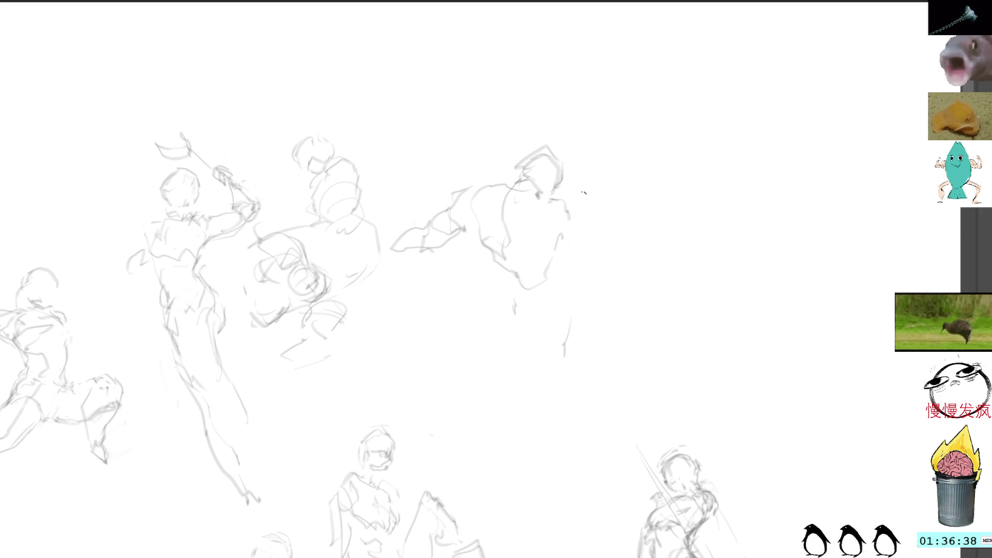
mouse_move(586, 111)
mouse_down()
mouse_move(512, 107)
mouse_move(423, 178)
mouse_move(408, 283)
mouse_move(571, 409)
mouse_up()
Free-transform the new sketch slightly up and to the right and commit it.
key(ctrl+t)
drag(613, 215, 636, 196)
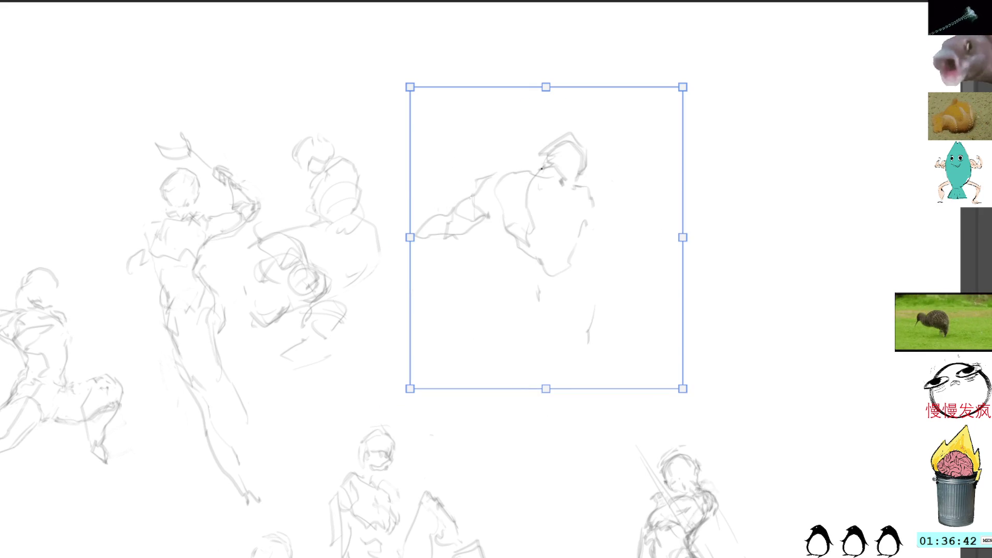
key(Return)
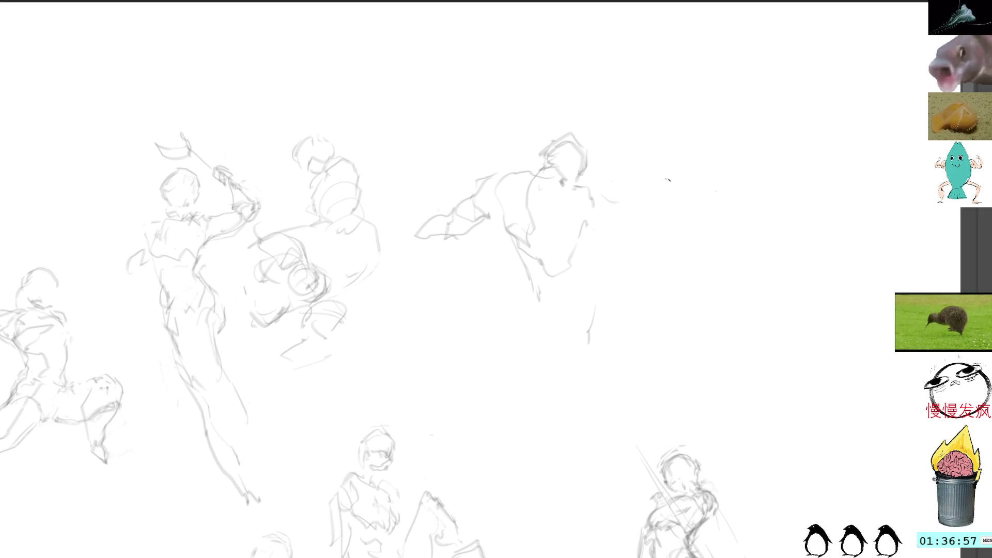
Redraw the curve of the figure's side and back, deleting a stray stroke below.
mouse_move(601, 195)
mouse_down()
mouse_move(630, 218)
mouse_move(597, 250)
mouse_move(605, 293)
mouse_up()
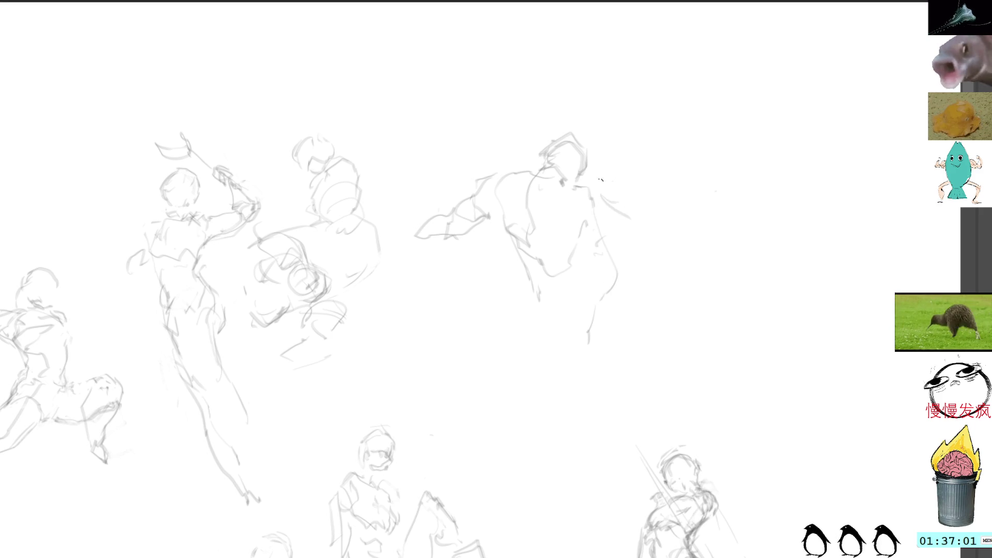
key(ctrl+z)
mouse_move(604, 210)
mouse_down()
mouse_move(626, 256)
mouse_move(604, 288)
mouse_up()
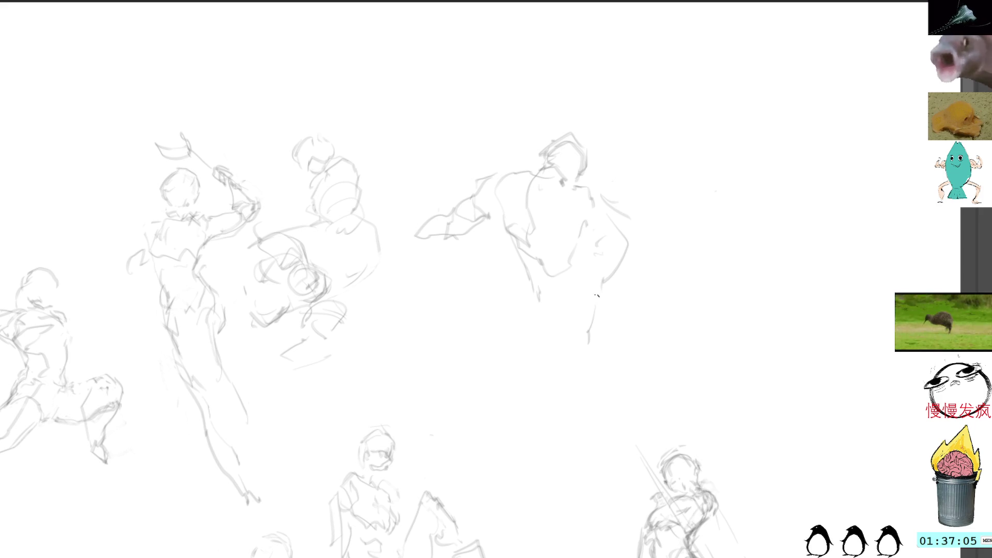
key(l)
mouse_move(603, 285)
mouse_down()
mouse_move(593, 331)
mouse_move(603, 285)
mouse_up()
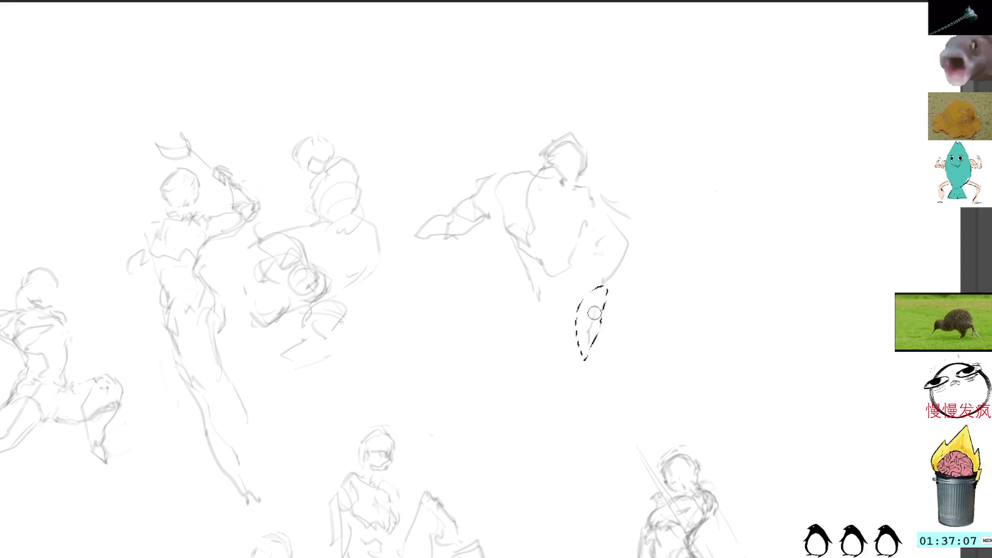
key(Delete)
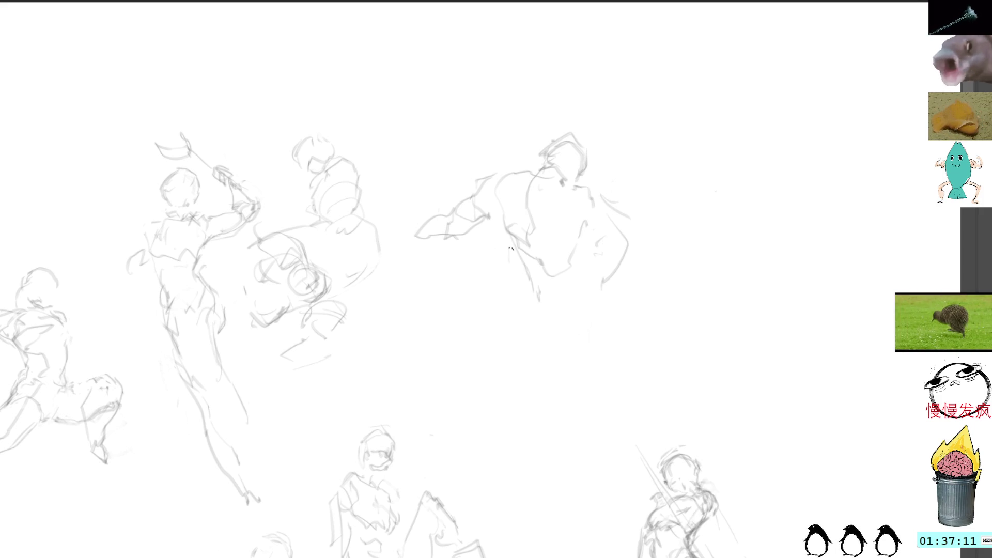
Sketch and rework the curve of the figure's lower torso and hips.
drag(510, 248, 527, 283)
mouse_move(545, 229)
mouse_down()
mouse_move(527, 271)
mouse_move(541, 286)
mouse_move(532, 261)
mouse_move(535, 287)
mouse_move(517, 306)
mouse_up()
key(l)
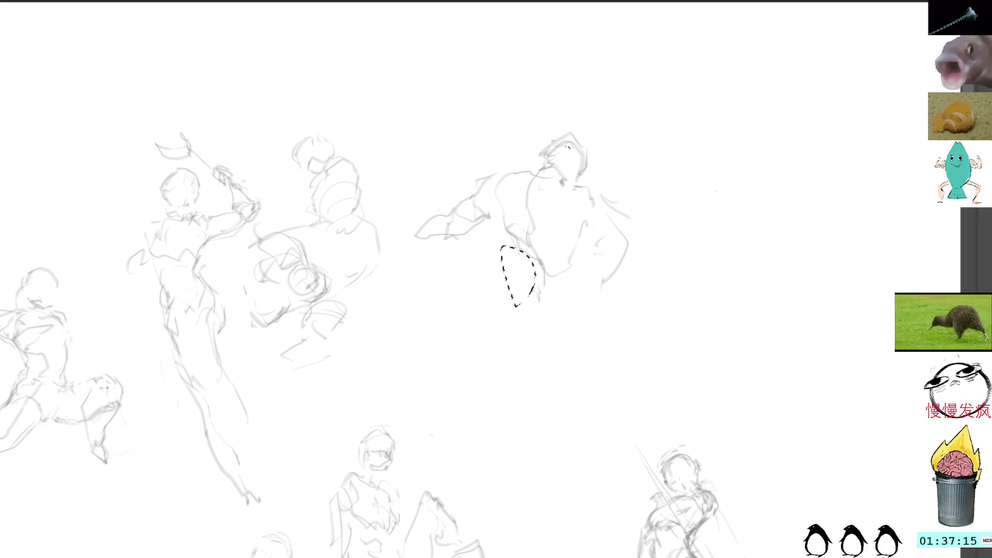
key(ctrl+d)
key(b)
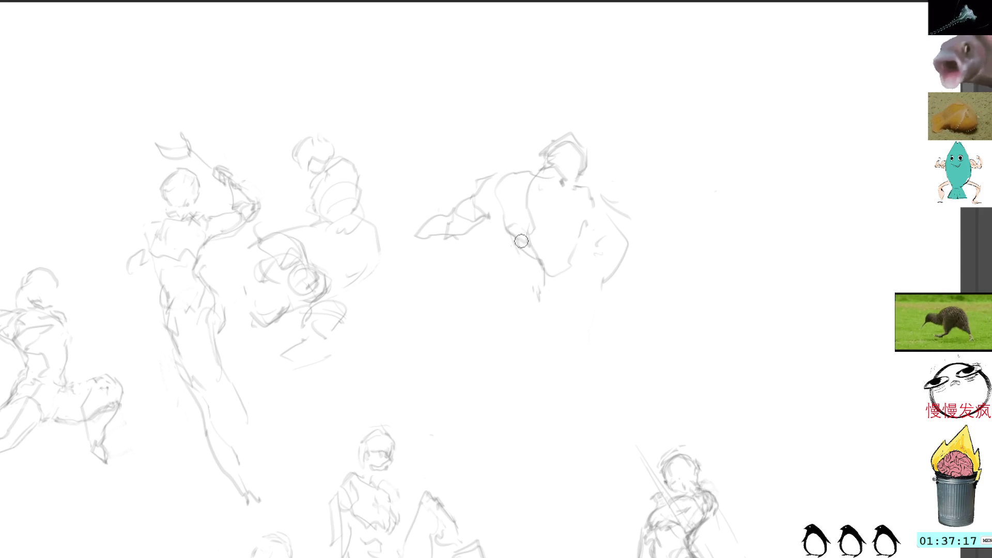
mouse_move(525, 265)
mouse_down()
mouse_move(524, 292)
mouse_move(542, 300)
mouse_move(571, 271)
mouse_move(567, 317)
mouse_up()
key(l)
key(b)
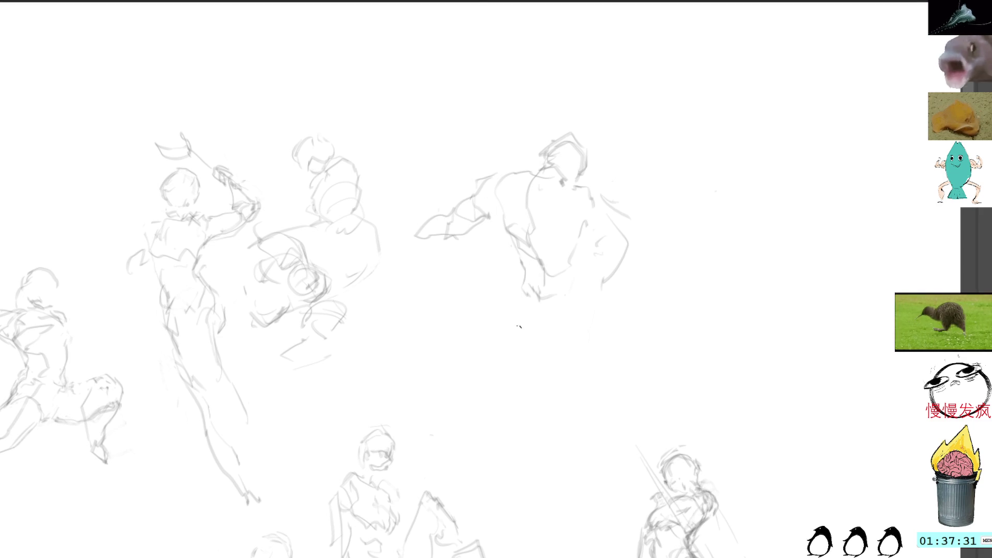
Draw the figure's legs downward and try a hand stroke, undoing the long stray line.
drag(510, 320, 524, 348)
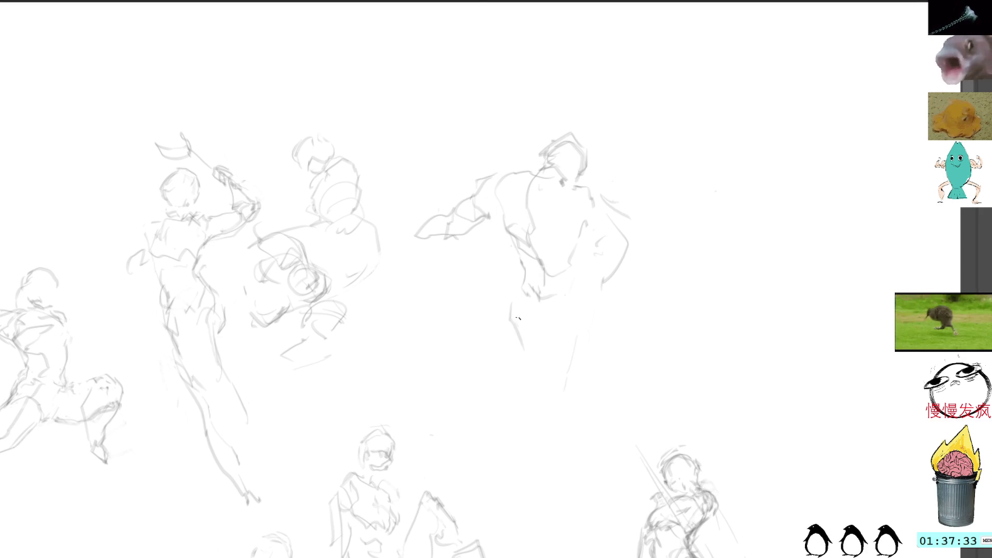
drag(513, 310, 529, 421)
drag(554, 455, 539, 519)
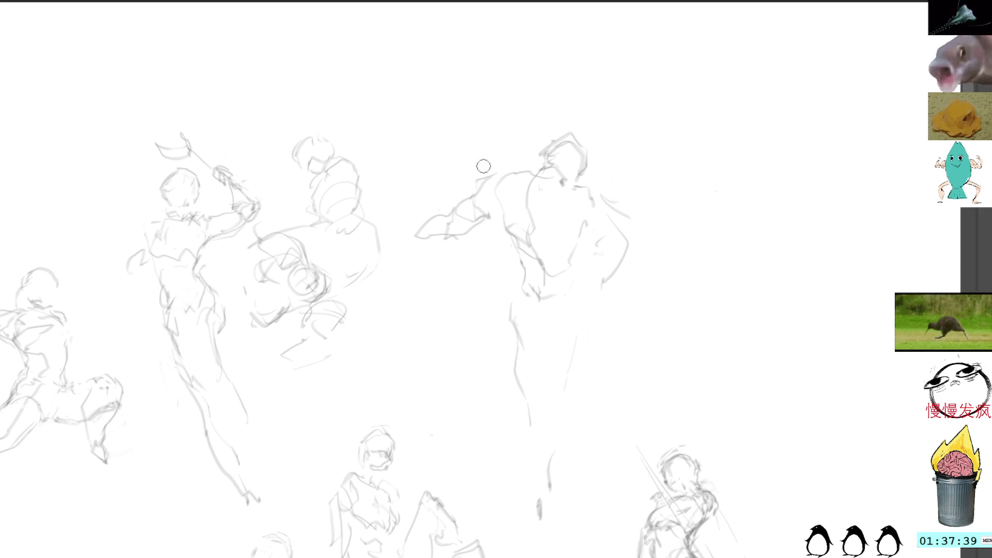
mouse_move(426, 234)
mouse_down()
mouse_move(413, 251)
mouse_move(429, 252)
mouse_move(601, 519)
mouse_up()
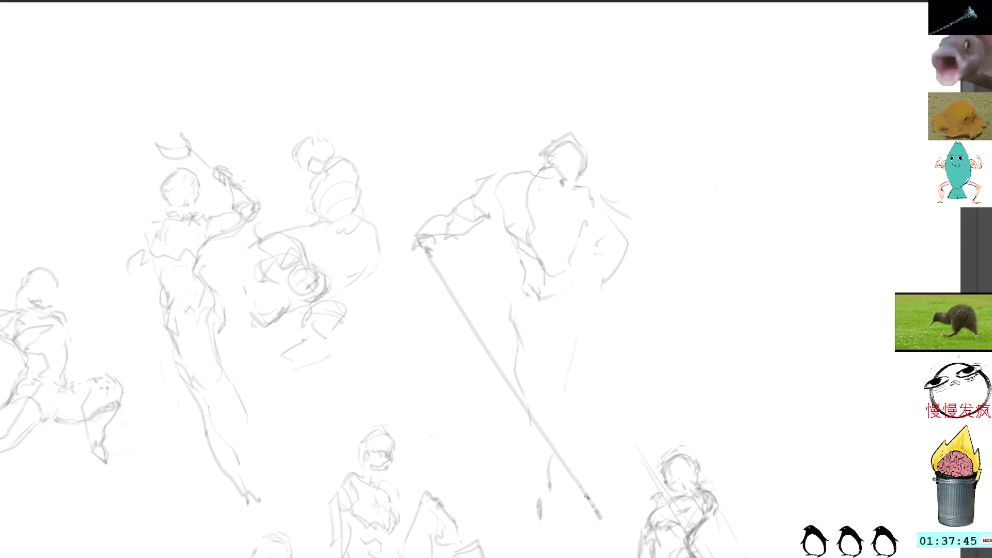
key(ctrl+z)
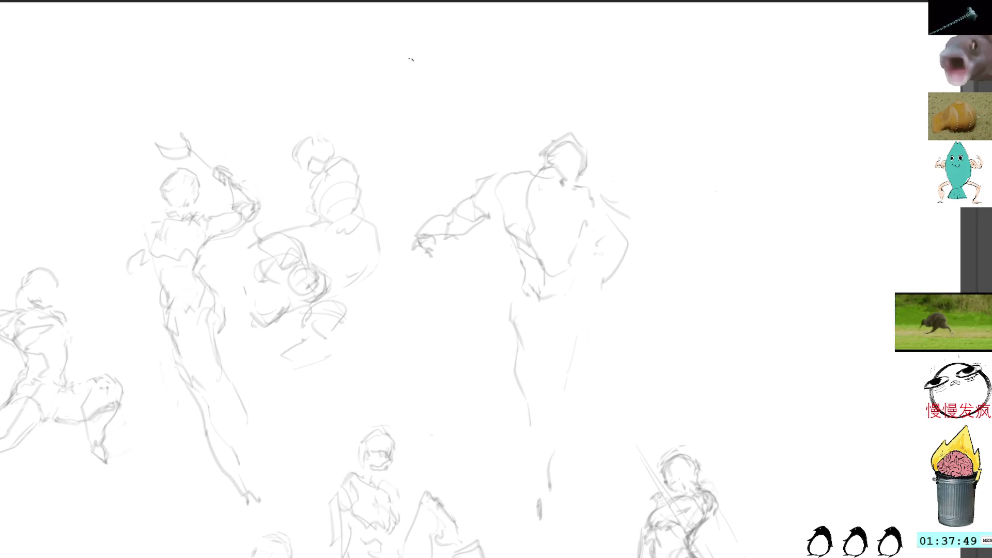
Erase the old hand and redraw it with hatched shading strokes.
mouse_move(444, 242)
mouse_down()
mouse_move(413, 261)
mouse_move(434, 263)
mouse_up()
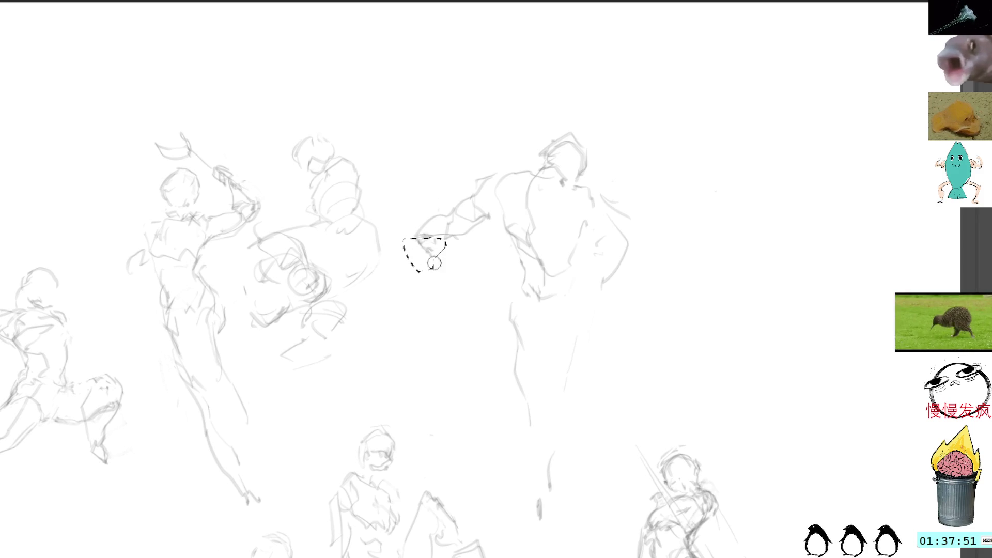
key(Delete)
key(ctrl+d)
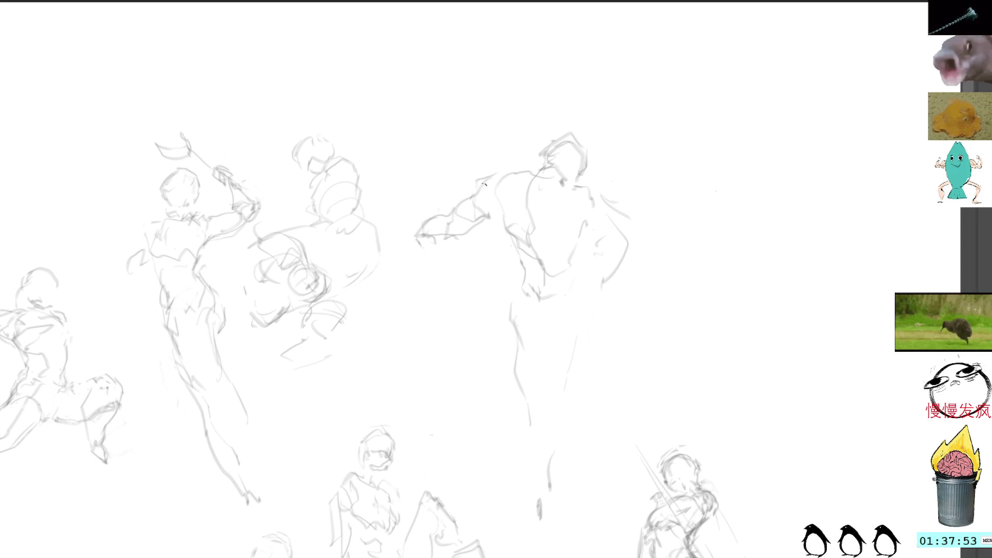
mouse_move(439, 217)
mouse_down()
mouse_move(429, 232)
mouse_move(447, 233)
mouse_move(437, 236)
mouse_up()
drag(431, 219, 449, 235)
drag(444, 224, 452, 232)
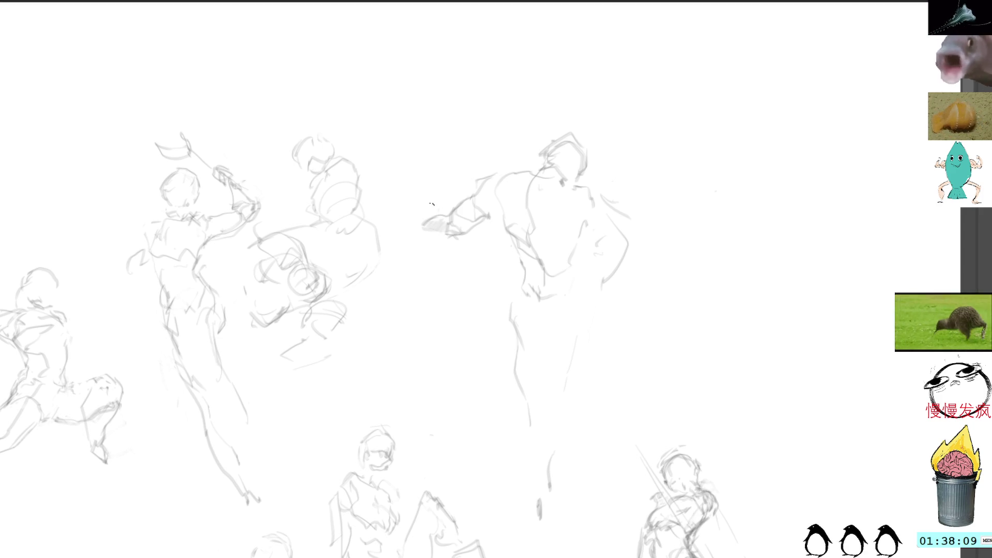
Draw a vertical stick above the hand and both long legs down the canvas.
drag(427, 197, 431, 219)
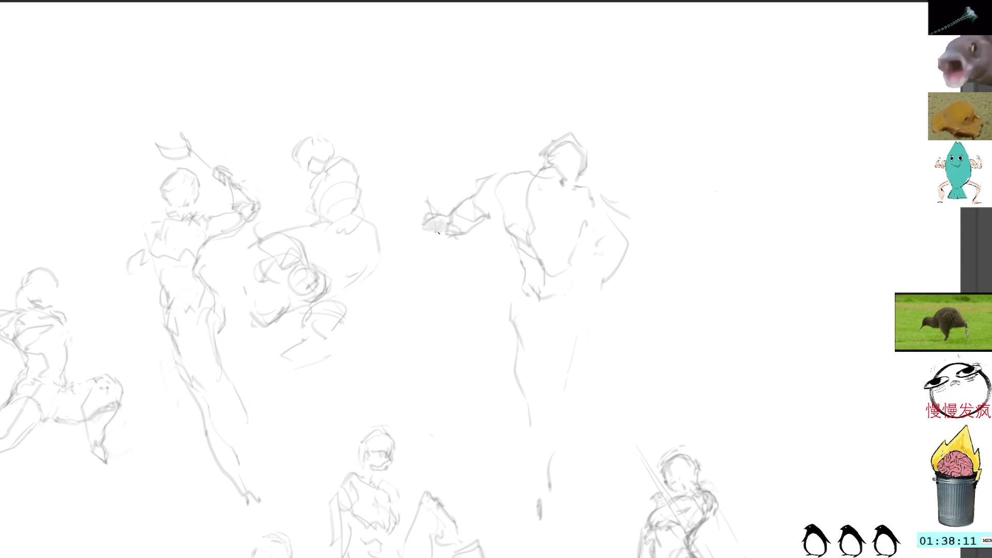
drag(429, 167, 429, 212)
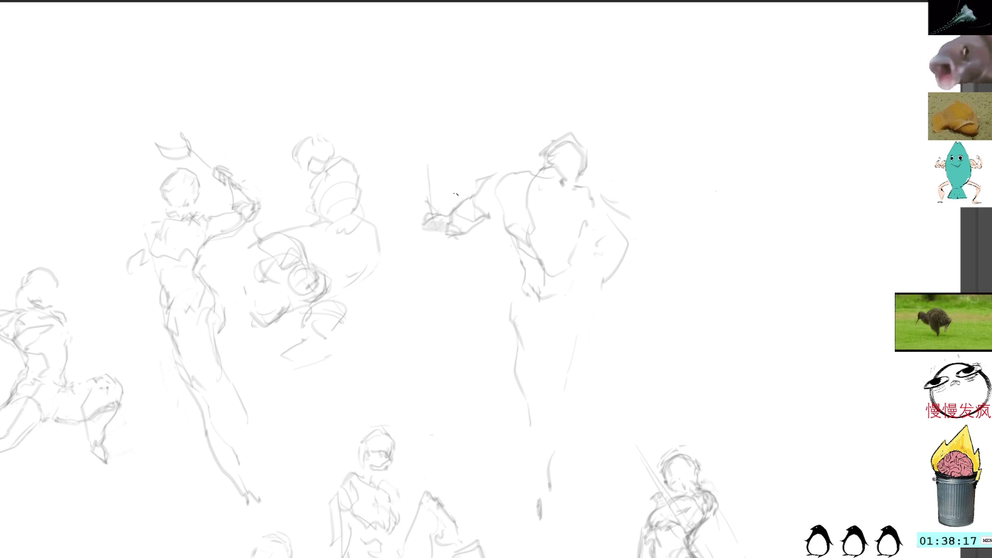
drag(508, 310, 485, 503)
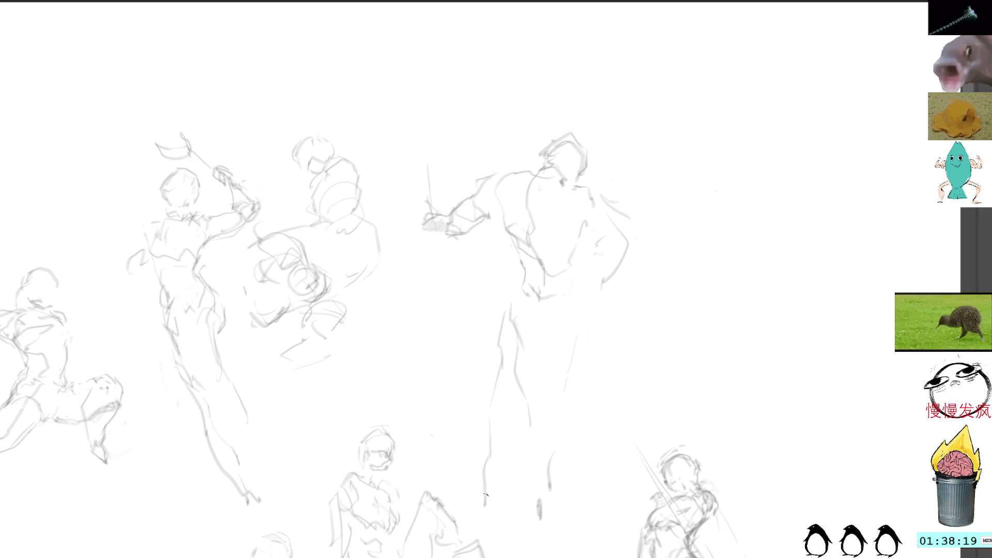
drag(571, 307, 594, 502)
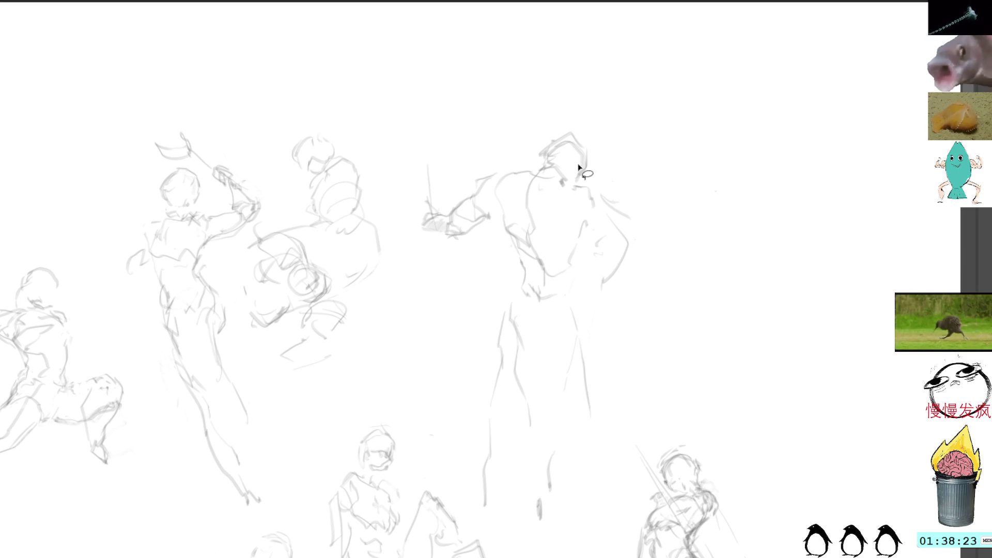
drag(579, 171, 579, 173)
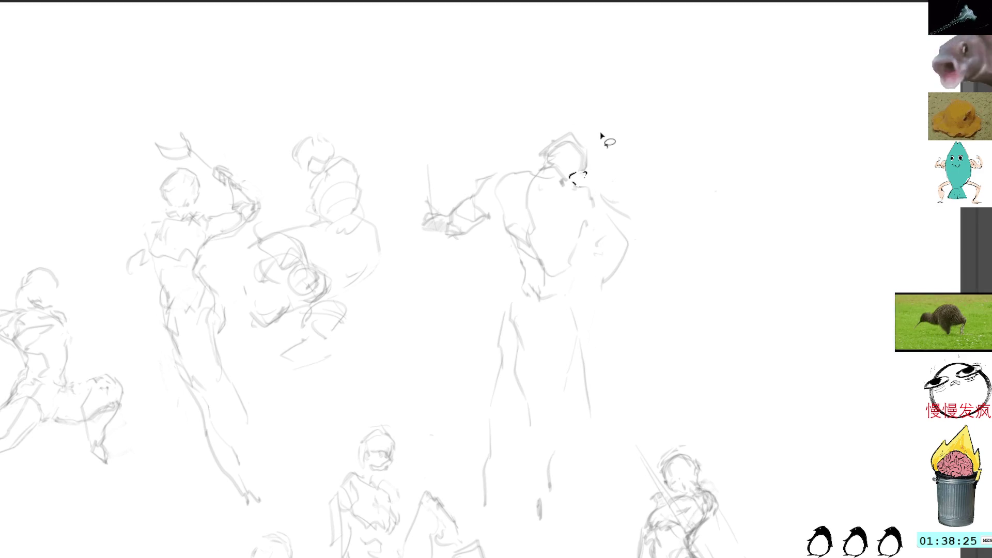
key(ctrl+d)
key(b)
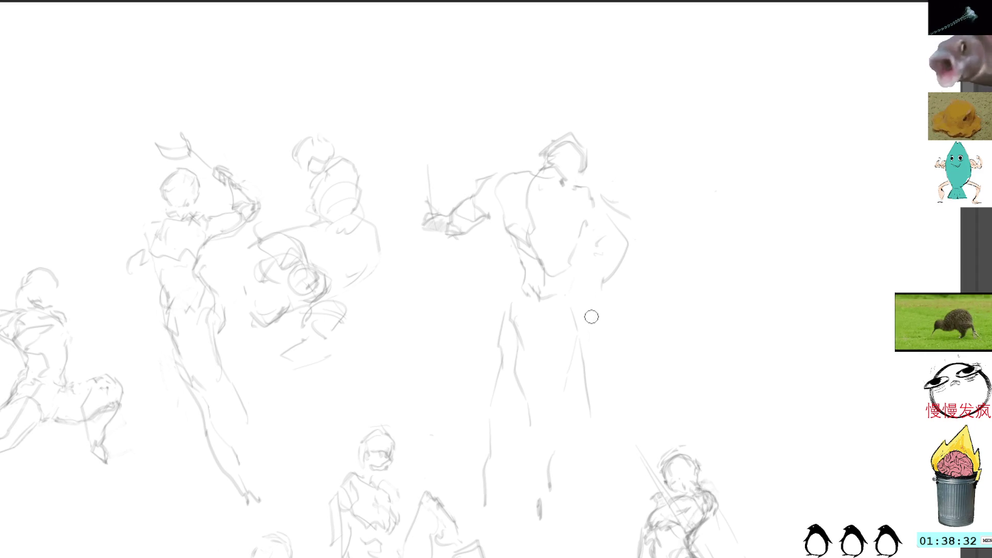
Extend the standing figure's leg downward with new lower-leg strokes.
mouse_move(583, 313)
mouse_down()
mouse_move(571, 367)
mouse_move(610, 422)
mouse_up()
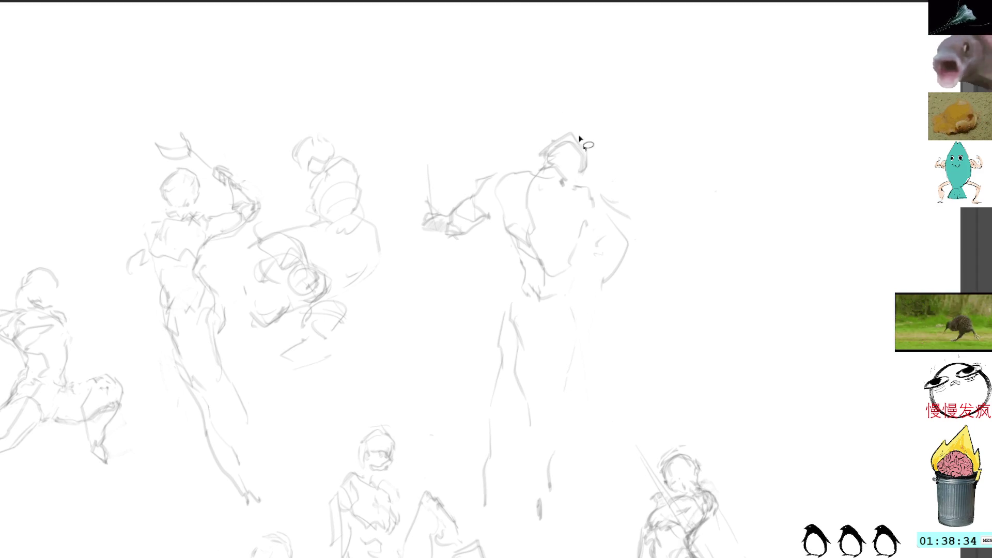
mouse_move(554, 438)
mouse_down()
mouse_move(597, 497)
mouse_move(557, 445)
mouse_up()
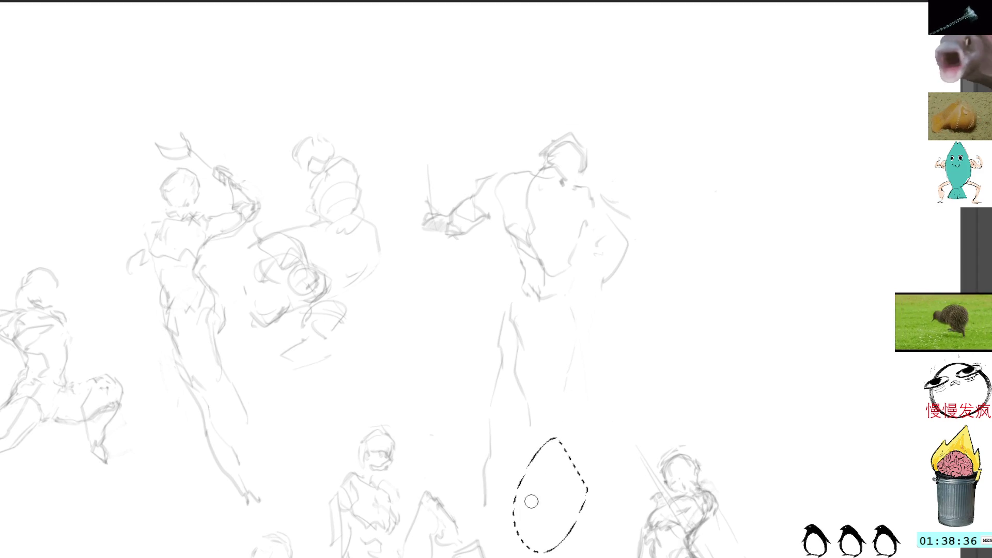
key(ctrl+shift+a)
mouse_move(536, 389)
mouse_down()
mouse_move(543, 345)
mouse_move(527, 429)
mouse_move(543, 459)
mouse_move(586, 465)
mouse_move(589, 493)
mouse_up()
key(ctrl+shift+a)
drag(579, 342, 604, 511)
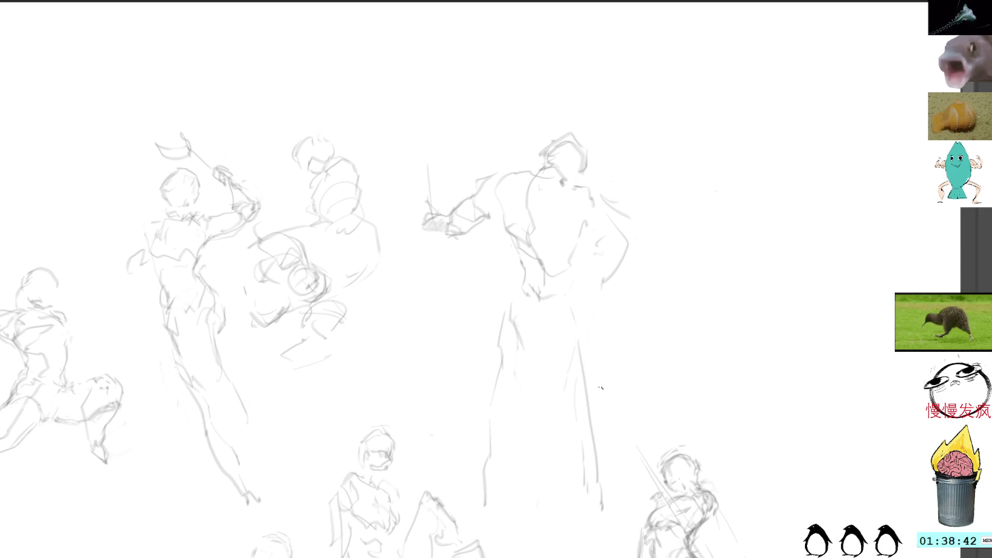
drag(582, 457, 593, 491)
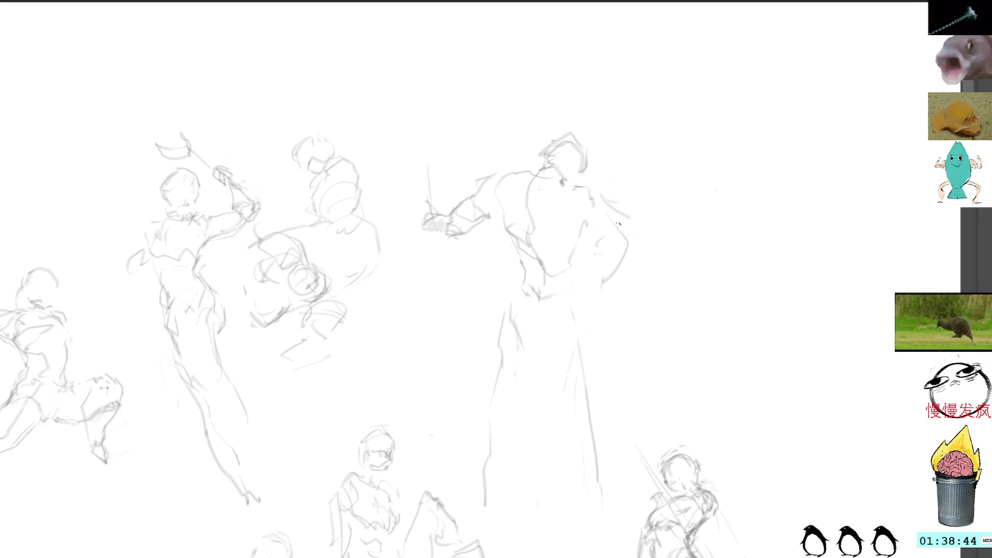
Erase stray marks beside the figure's arm, then lasso the central standing figure.
drag(640, 246, 636, 243)
key(Delete)
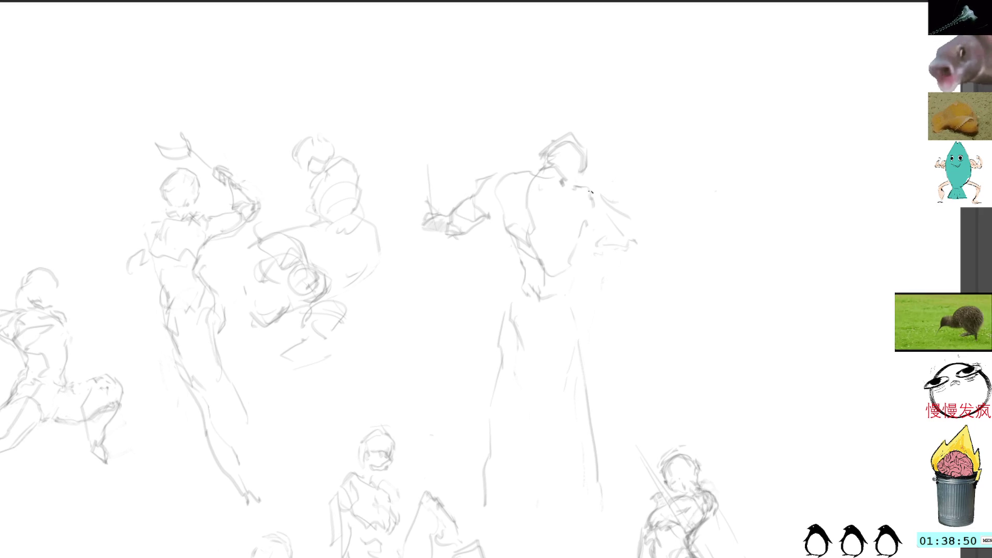
drag(593, 256, 635, 281)
drag(622, 208, 620, 204)
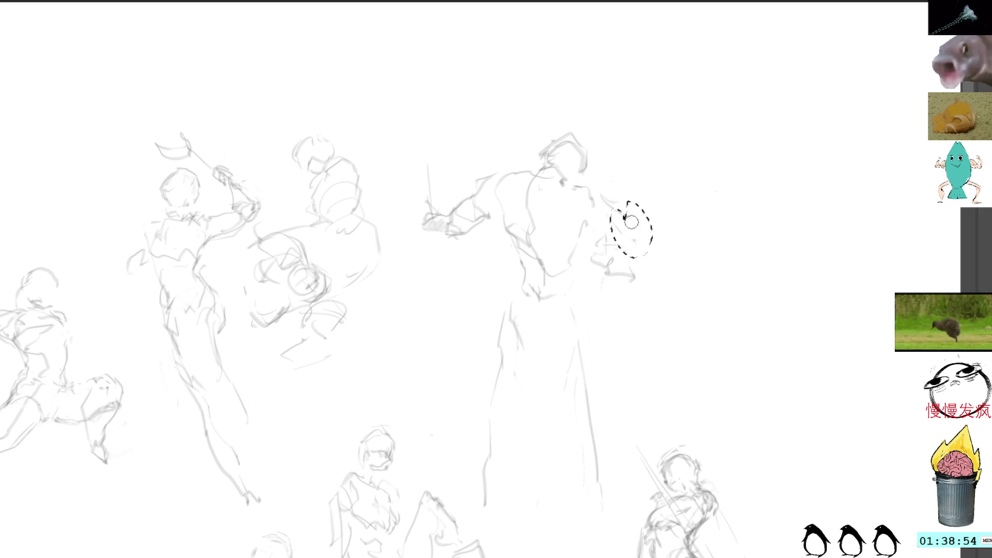
key(Delete)
mouse_move(537, 129)
mouse_down()
mouse_move(418, 183)
mouse_move(444, 403)
mouse_move(603, 528)
mouse_move(632, 220)
mouse_up()
Scale the selected central figure down and move it up and left.
mouse_move(535, 132)
mouse_down()
mouse_move(593, 128)
mouse_move(625, 406)
mouse_up()
key(ctrl+t)
drag(515, 96, 516, 140)
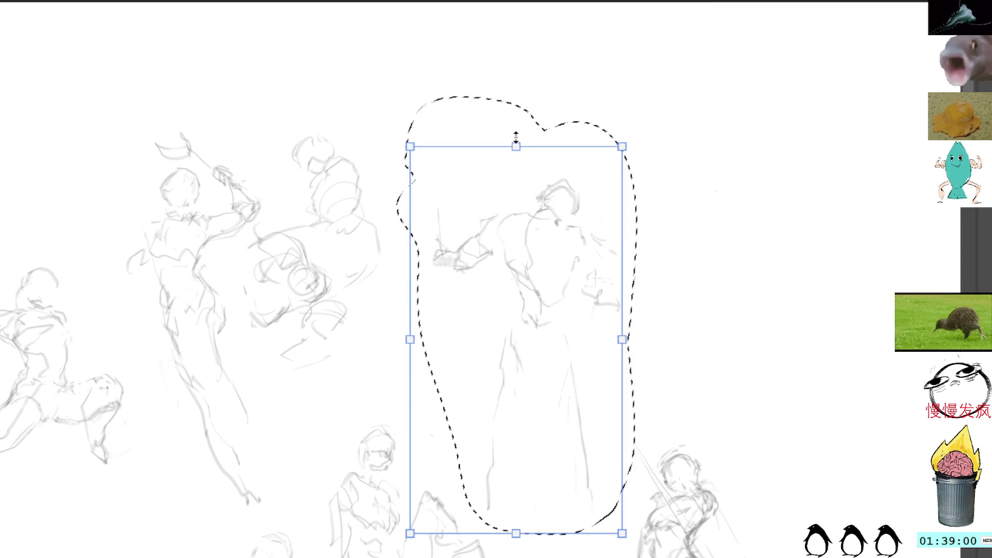
mouse_move(567, 297)
mouse_down()
mouse_move(503, 190)
mouse_move(488, 190)
mouse_move(580, 374)
mouse_move(578, 389)
mouse_move(533, 206)
mouse_move(481, 140)
mouse_move(460, 168)
mouse_move(443, 163)
mouse_up()
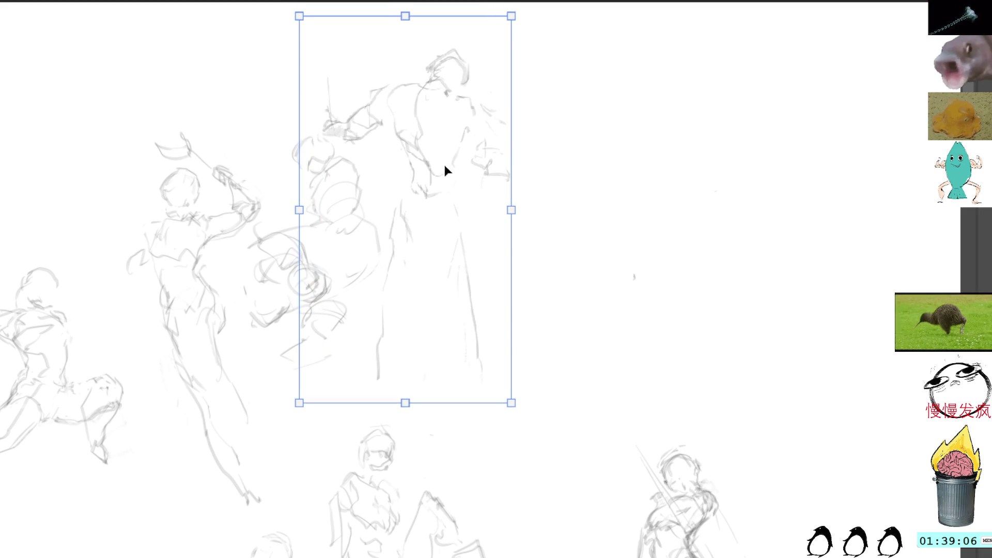
key(Return)
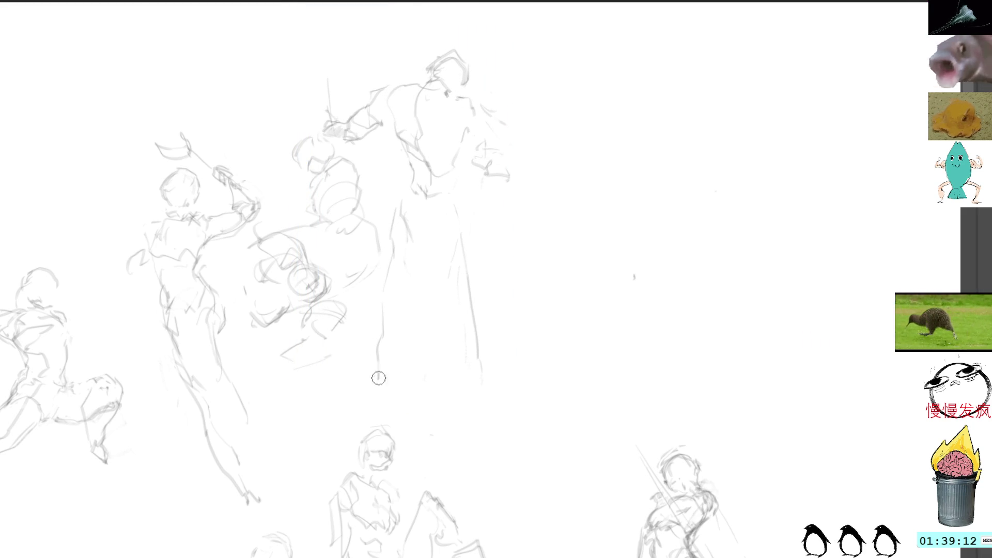
Redraw lines down the figure's legs.
drag(386, 320, 374, 411)
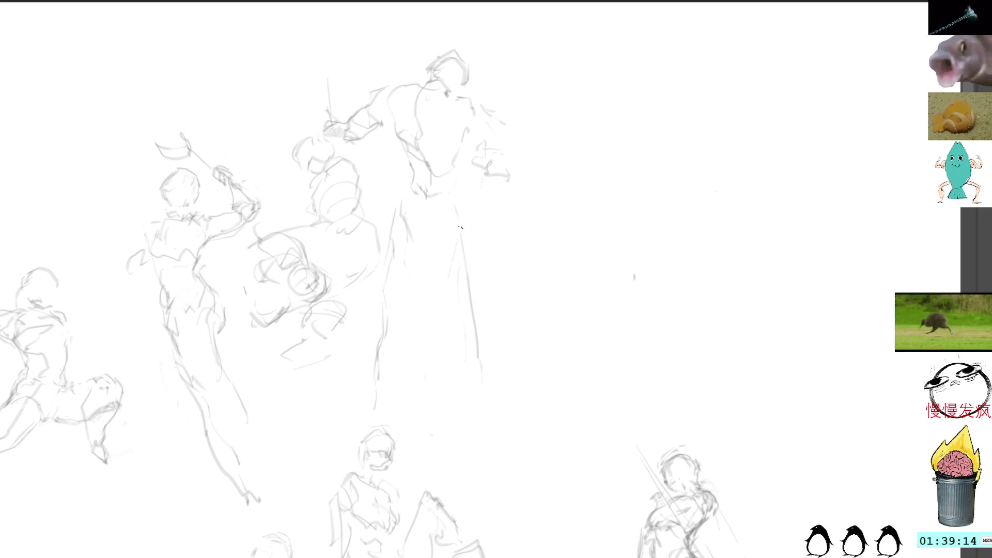
drag(460, 227, 484, 415)
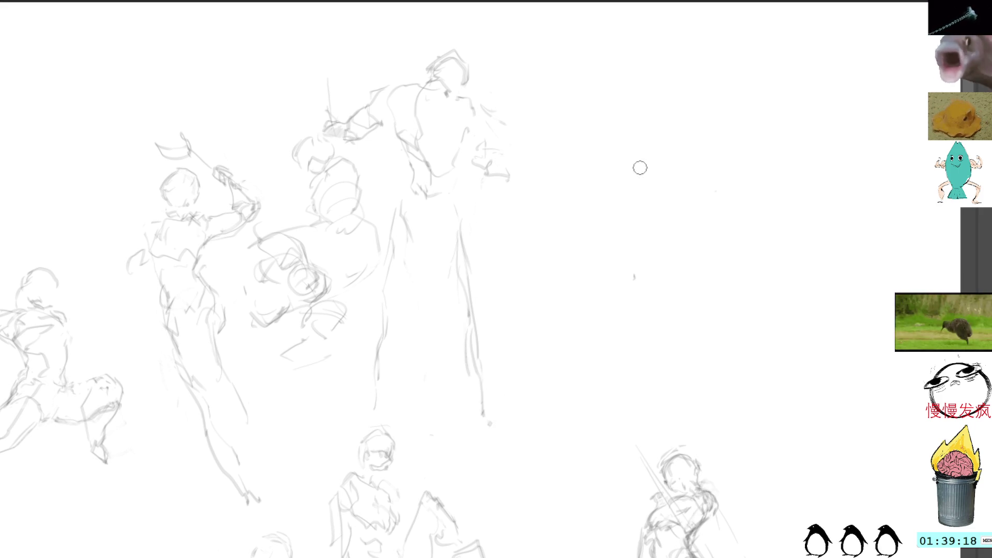
drag(641, 178, 593, 93)
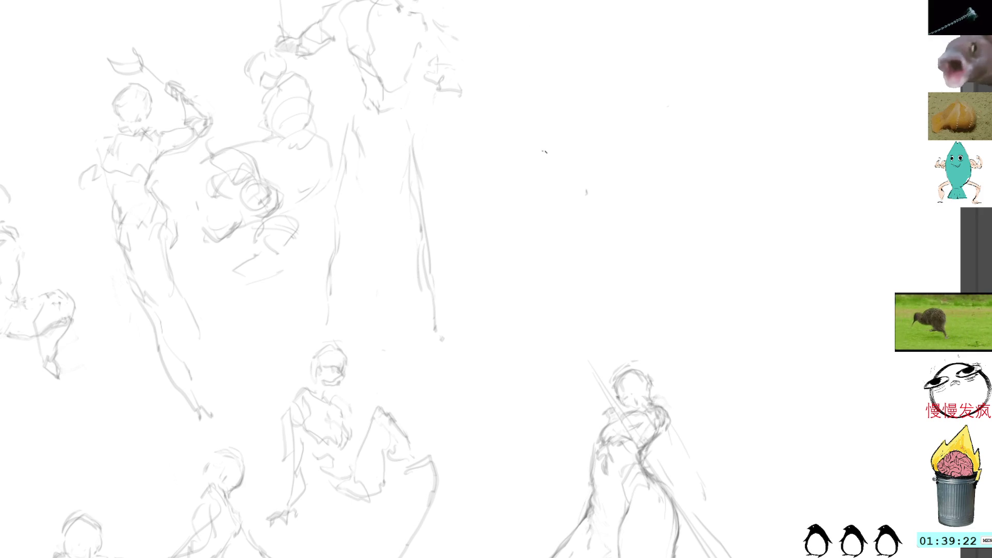
Sketch a new figure's head, shoulders, arm and torso in the right-hand space.
mouse_move(542, 161)
mouse_down()
mouse_move(521, 158)
mouse_move(511, 185)
mouse_move(553, 174)
mouse_move(543, 194)
mouse_up()
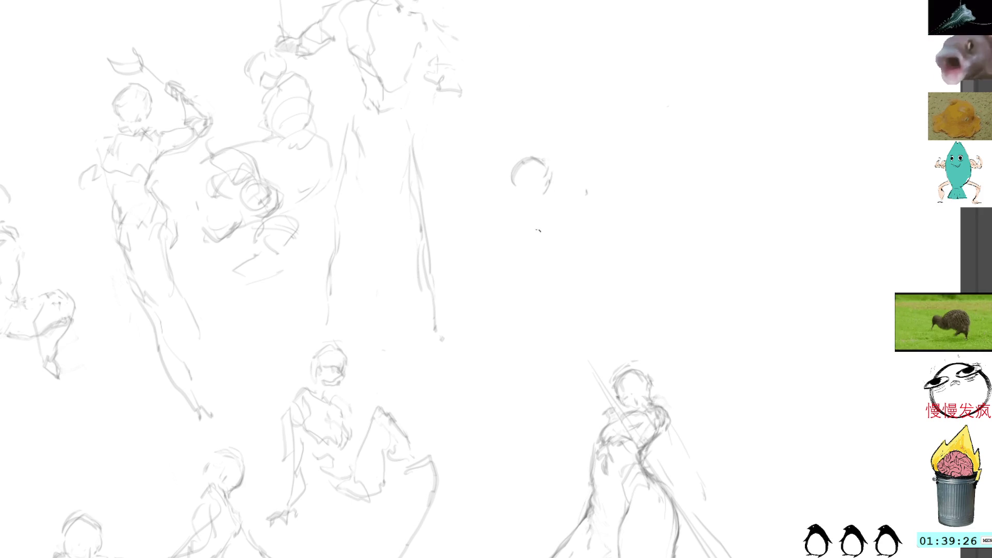
mouse_move(526, 186)
mouse_down()
mouse_move(545, 193)
mouse_move(509, 224)
mouse_move(528, 233)
mouse_up()
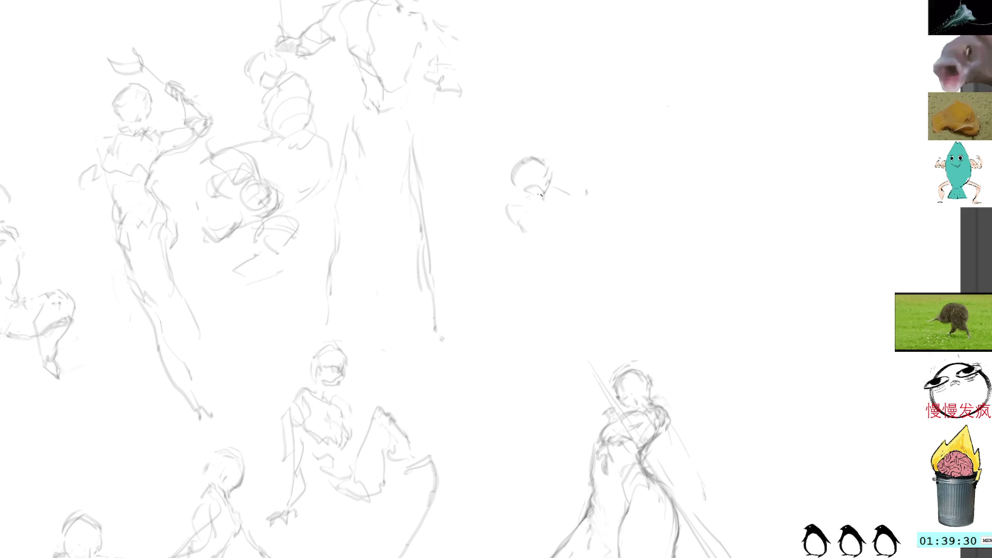
mouse_move(539, 195)
mouse_down()
mouse_move(584, 211)
mouse_move(590, 224)
mouse_up()
mouse_move(519, 219)
mouse_down()
mouse_move(527, 244)
mouse_move(565, 268)
mouse_move(533, 283)
mouse_move(562, 272)
mouse_up()
Add the lower body and bent legs, then lasso the figure for transforming.
mouse_move(558, 268)
mouse_down()
mouse_move(563, 302)
mouse_move(519, 320)
mouse_move(565, 320)
mouse_up()
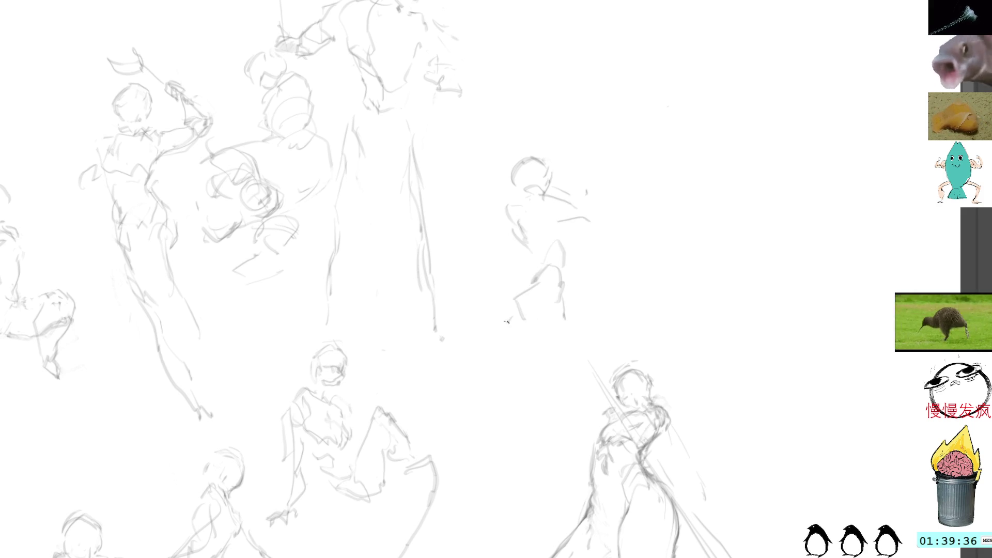
drag(508, 272, 490, 270)
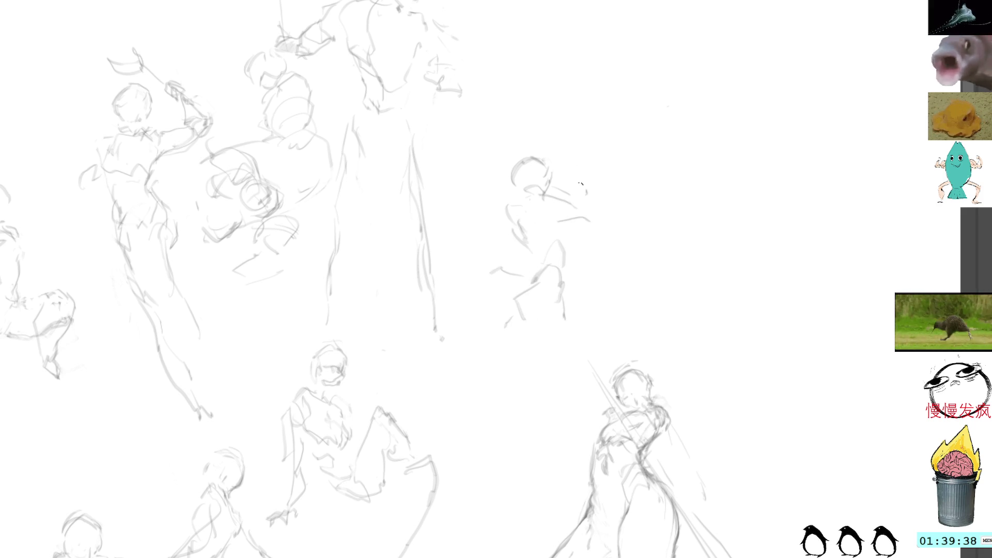
drag(556, 323, 560, 339)
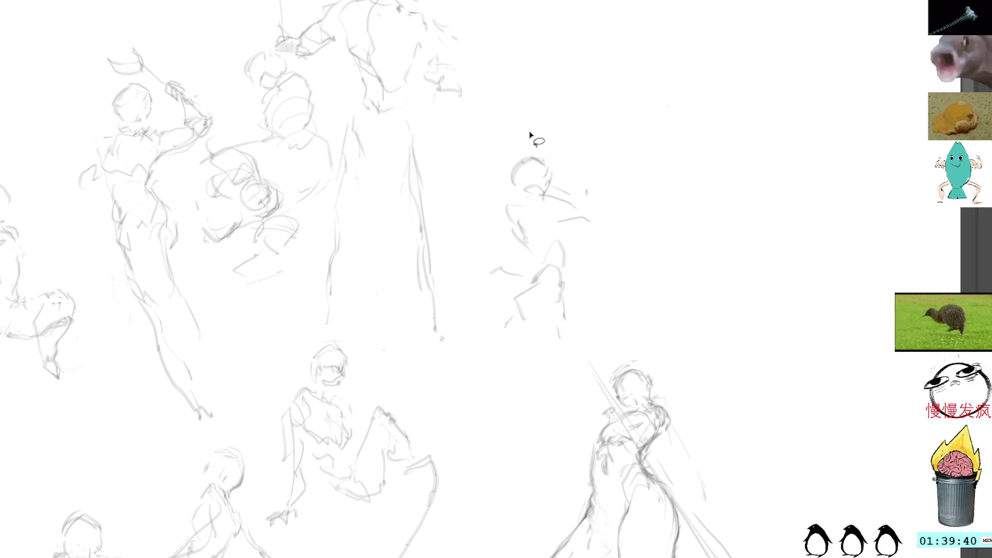
mouse_move(529, 133)
mouse_down()
mouse_move(572, 348)
mouse_move(532, 135)
mouse_move(652, 108)
mouse_move(670, 92)
mouse_up()
key(ctrl+t)
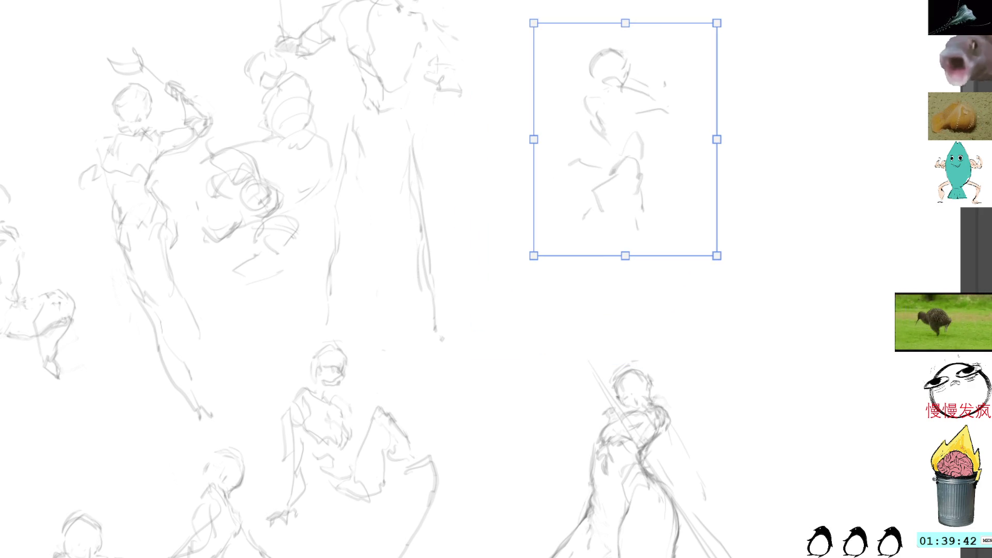
Commit the raised figure and draw long diagonal leg strokes reaching down into a leap.
key(Return)
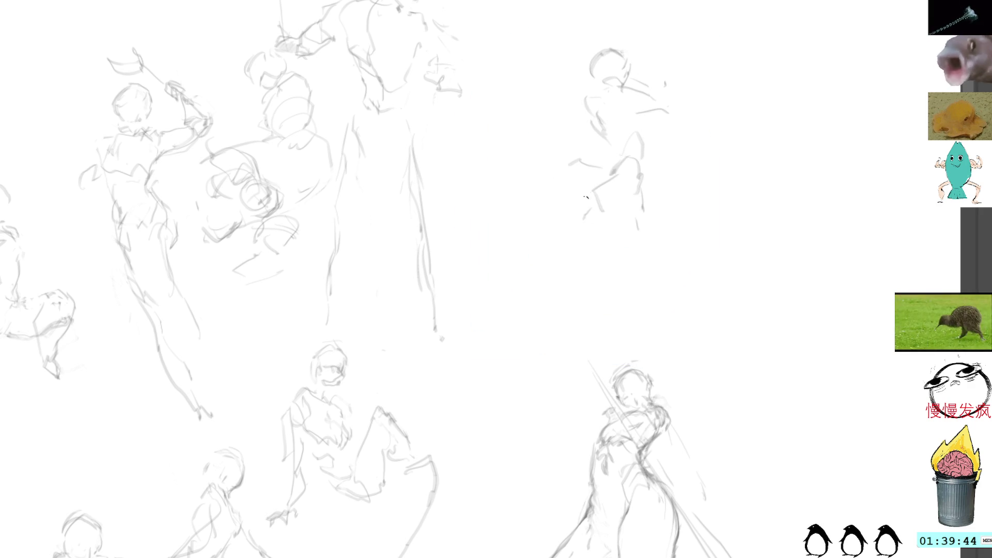
mouse_move(586, 198)
mouse_down()
mouse_move(584, 228)
mouse_move(627, 242)
mouse_move(673, 318)
mouse_up()
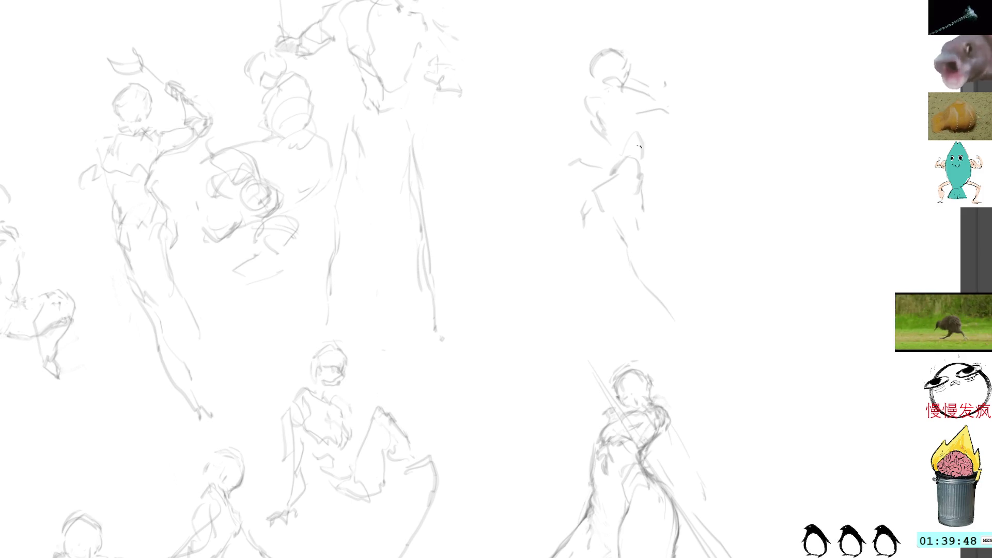
drag(615, 166, 595, 208)
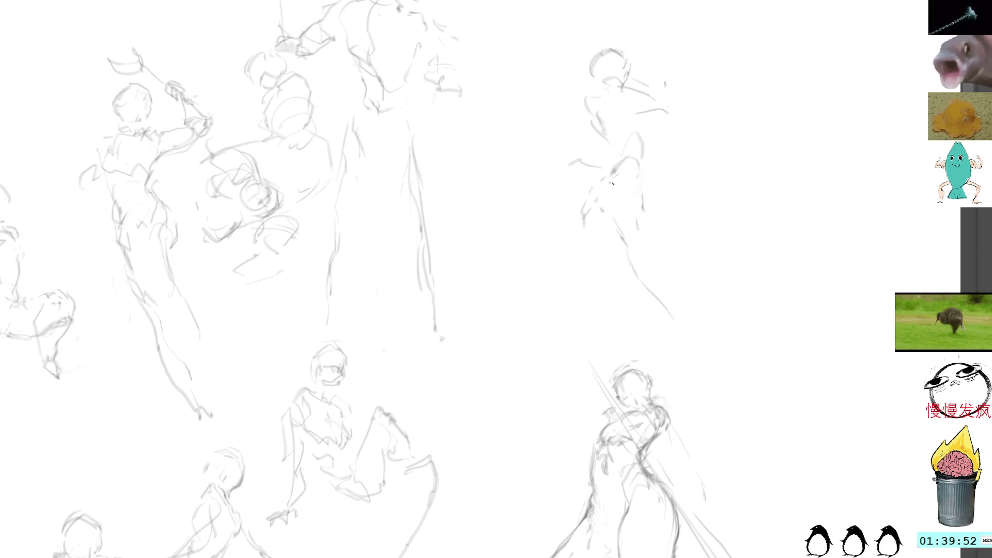
mouse_move(608, 174)
mouse_down()
mouse_move(594, 194)
mouse_move(631, 263)
mouse_up()
drag(609, 225, 698, 352)
drag(643, 199, 723, 399)
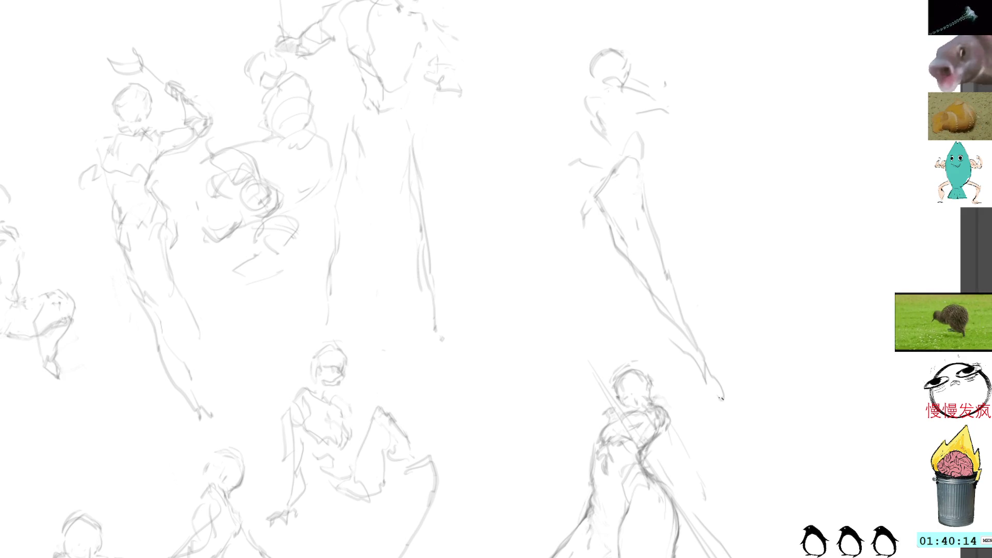
drag(583, 227, 566, 353)
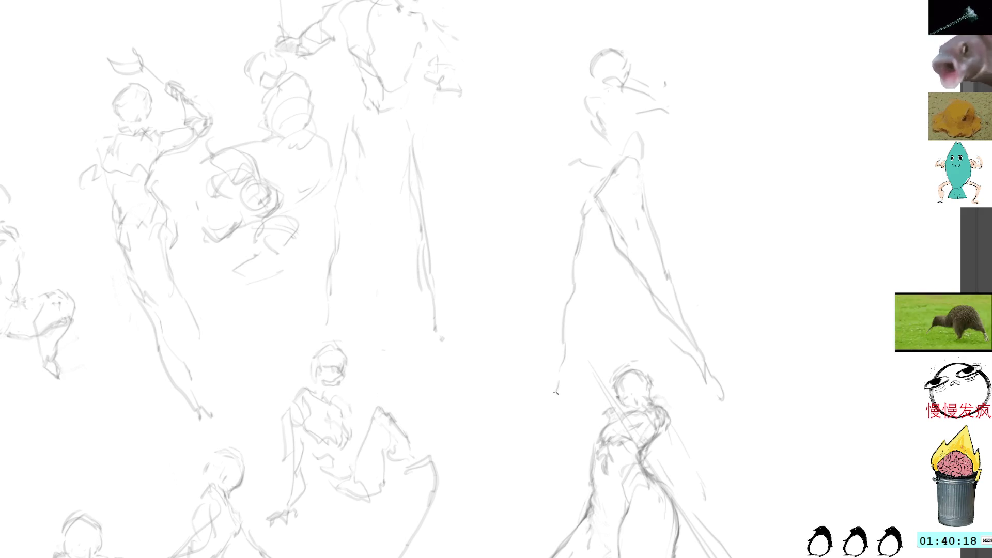
drag(556, 393, 553, 407)
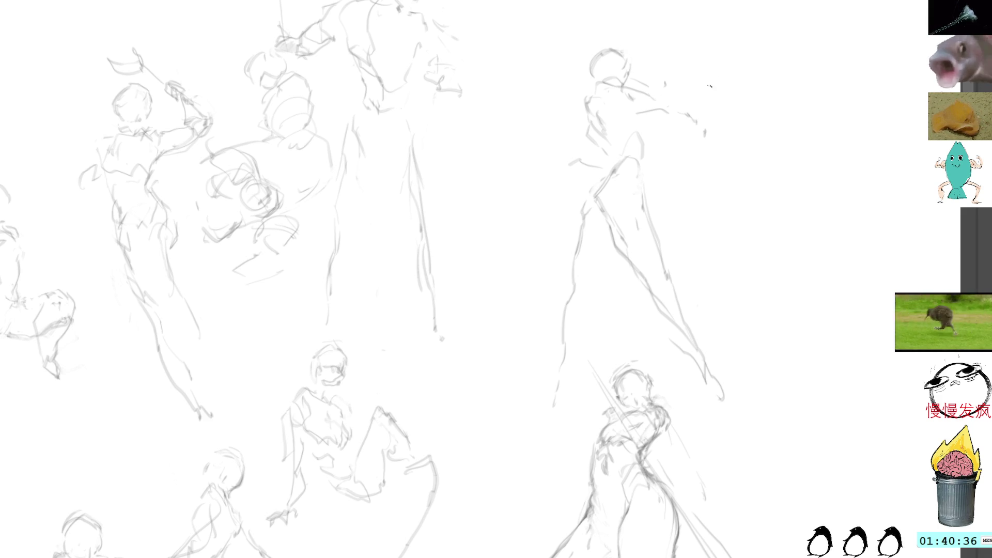
Lasso the whole leaping figure after discarding two shoulder-area selections.
mouse_move(600, 157)
mouse_down()
mouse_move(582, 195)
mouse_move(581, 184)
mouse_up()
key(ctrl+shift+a)
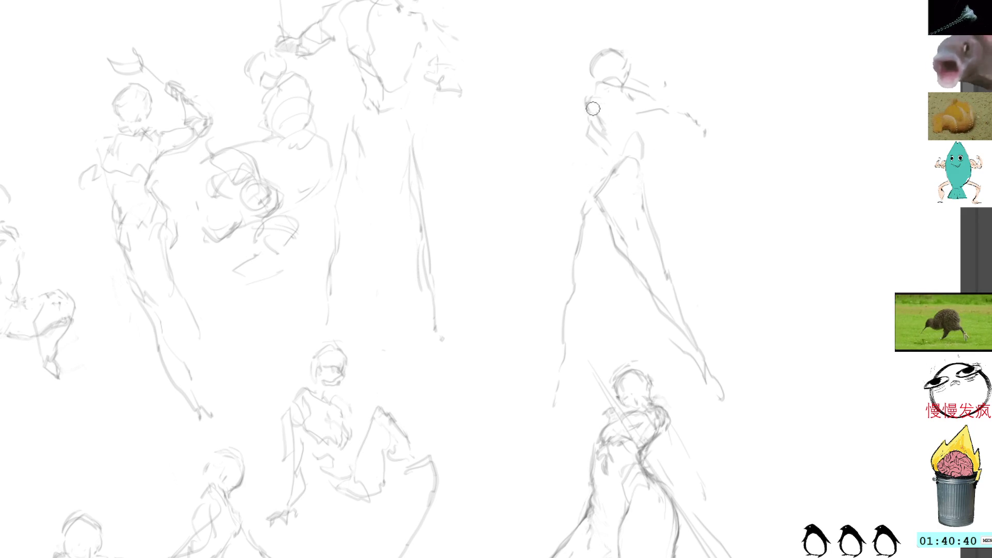
drag(604, 159, 602, 161)
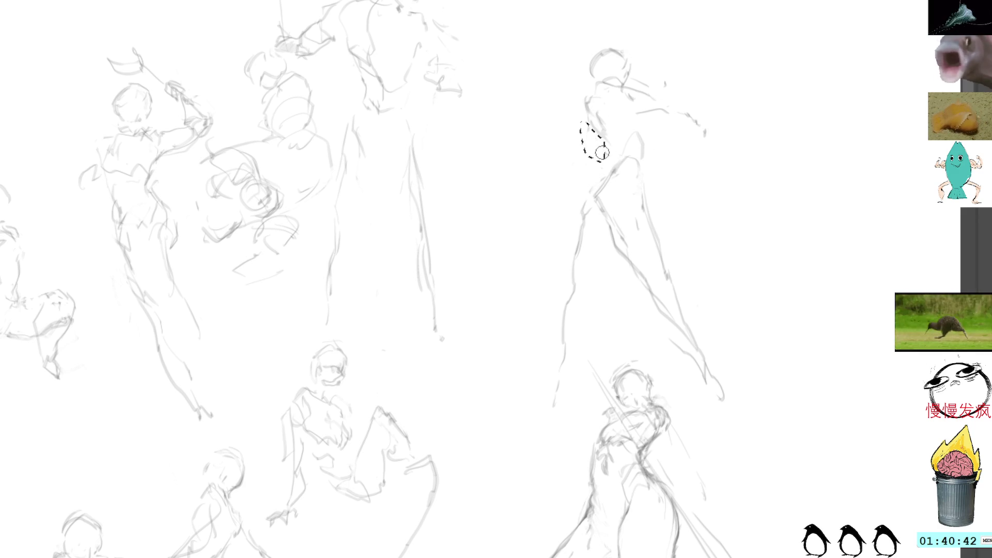
key(ctrl+shift+a)
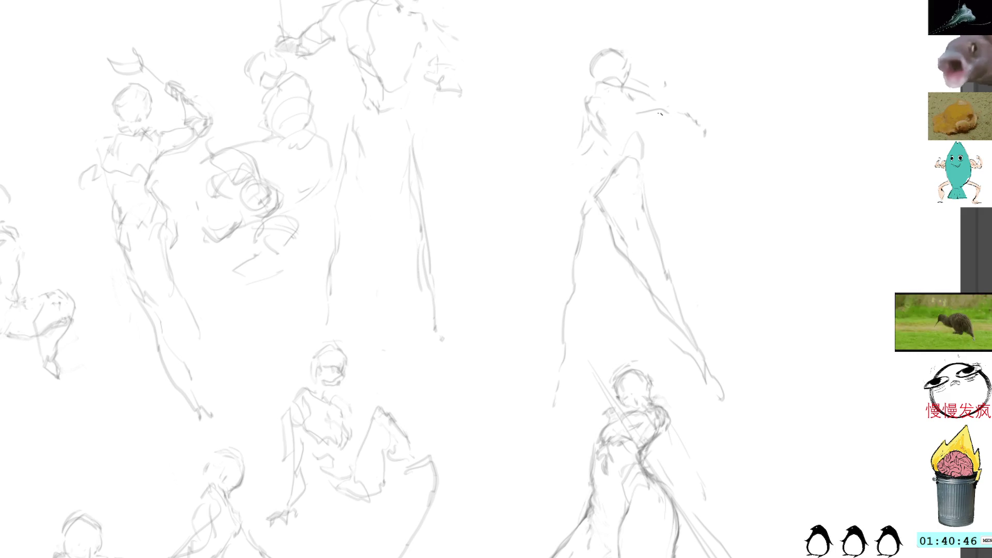
mouse_move(638, 11)
mouse_down()
mouse_move(522, 303)
mouse_move(623, 308)
mouse_move(773, 360)
mouse_move(780, 315)
mouse_up()
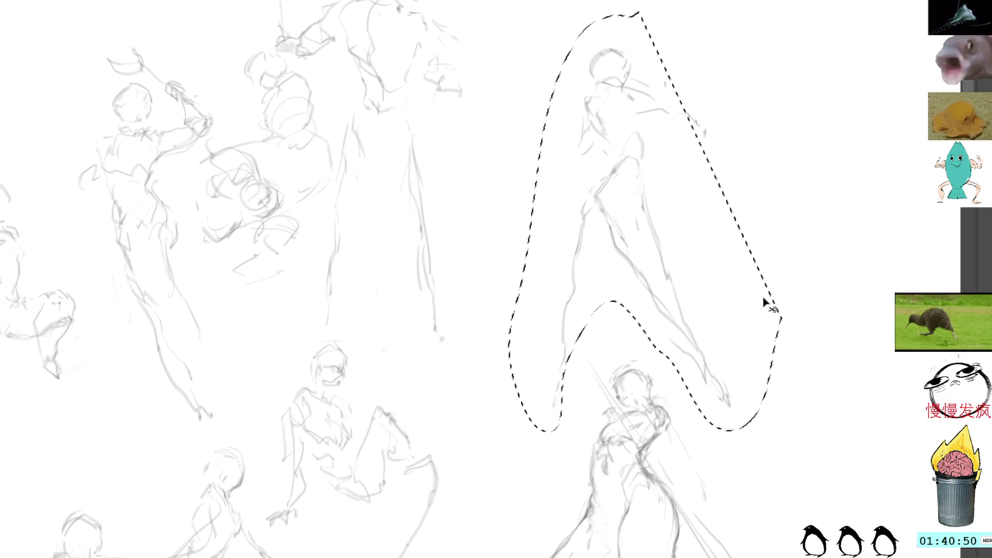
key(ctrl+t)
key(Return)
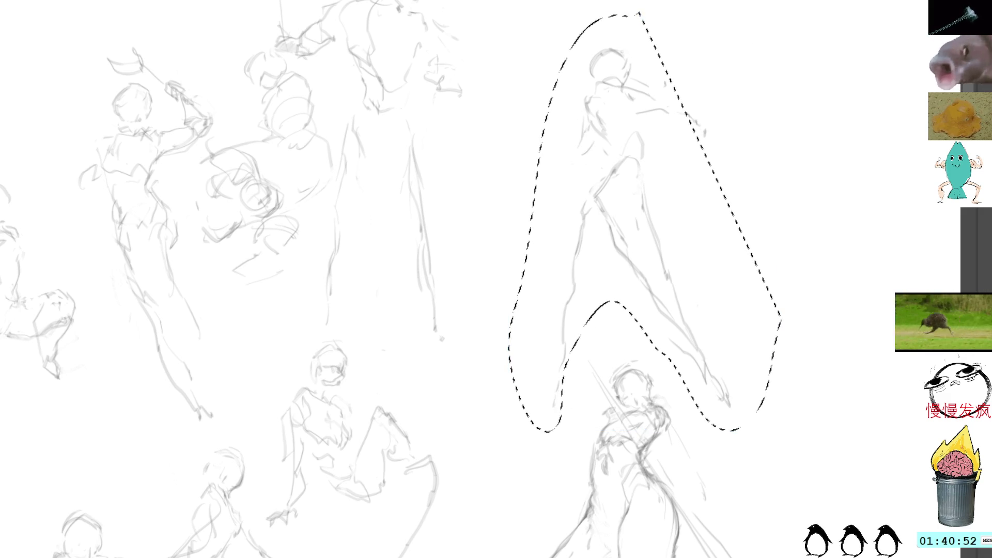
Trim the lower figure from the selection, then shorten the leaping figure and move it up-left.
mouse_move(664, 82)
mouse_down()
mouse_move(692, 203)
mouse_move(656, 172)
mouse_move(629, 170)
mouse_move(713, 197)
mouse_move(668, 200)
mouse_move(617, 175)
mouse_move(605, 124)
mouse_up()
key(ctrl+t)
mouse_move(537, 338)
mouse_down()
mouse_move(538, 290)
mouse_move(539, 315)
mouse_up()
mouse_move(549, 229)
mouse_down()
mouse_move(549, 203)
mouse_move(557, 220)
mouse_up()
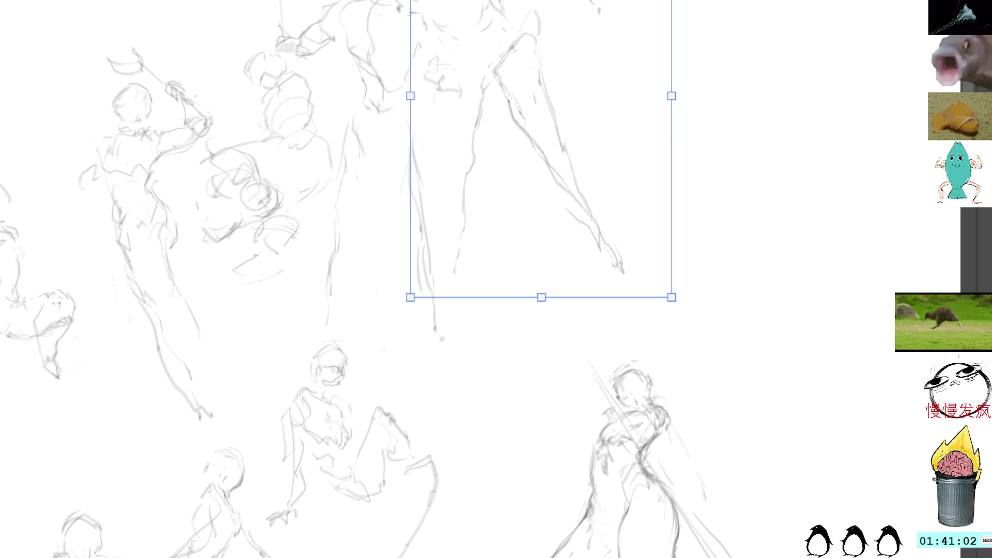
key(Return)
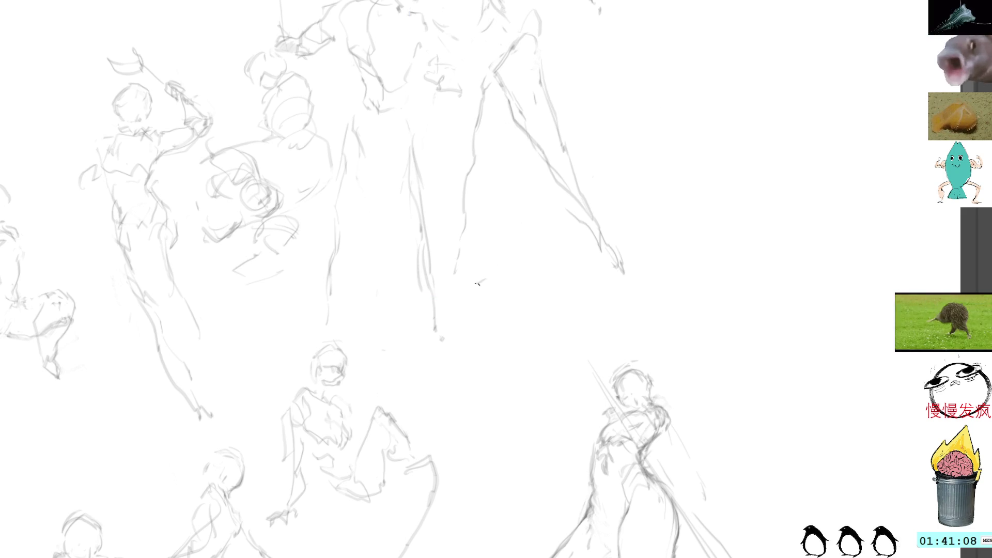
Sketch a small head in the central gap with curved torso lines below, then pan the sheet up-left.
mouse_move(478, 283)
mouse_down()
mouse_move(490, 268)
mouse_move(504, 281)
mouse_move(488, 309)
mouse_move(507, 299)
mouse_move(499, 274)
mouse_move(516, 298)
mouse_up()
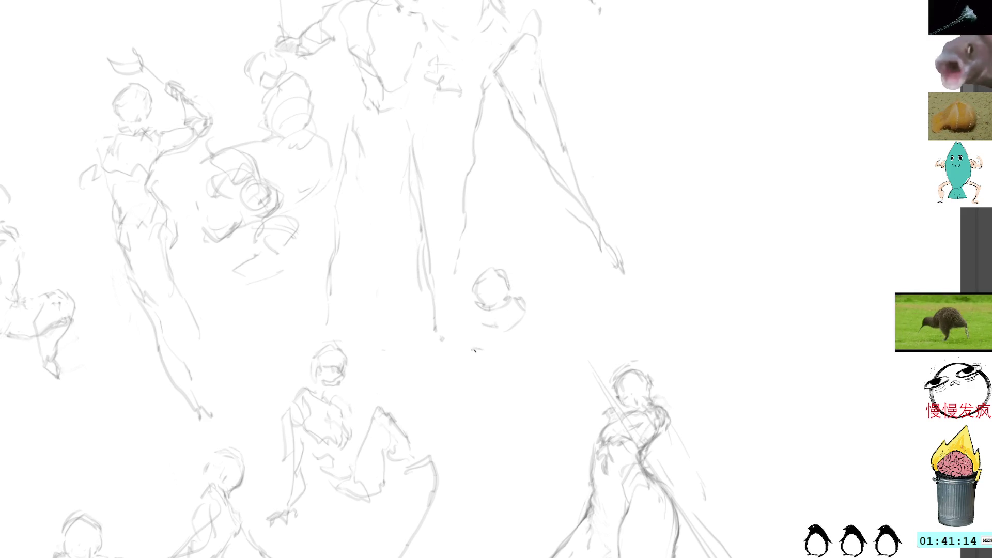
drag(474, 350, 494, 388)
mouse_move(537, 360)
mouse_down()
mouse_move(509, 423)
mouse_move(493, 393)
mouse_up()
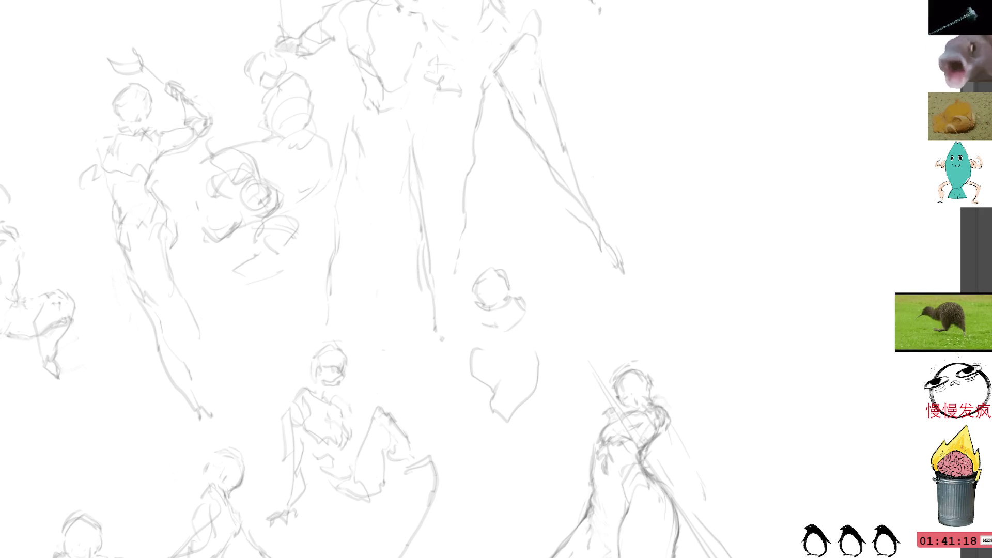
drag(369, 279, 354, 250)
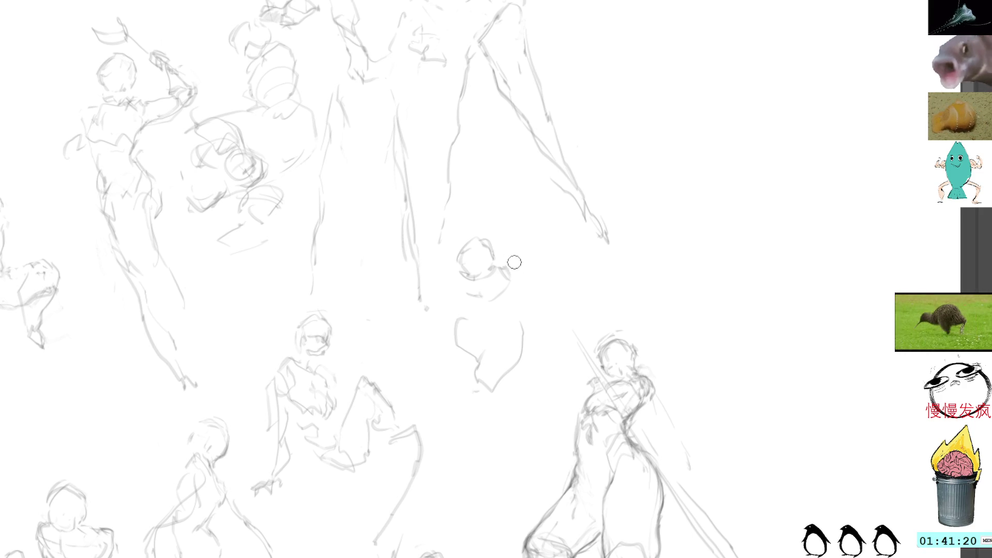
Add shoulder, left side, right side and bottom hem strokes to the new central figure.
drag(511, 262, 524, 342)
drag(457, 275, 453, 299)
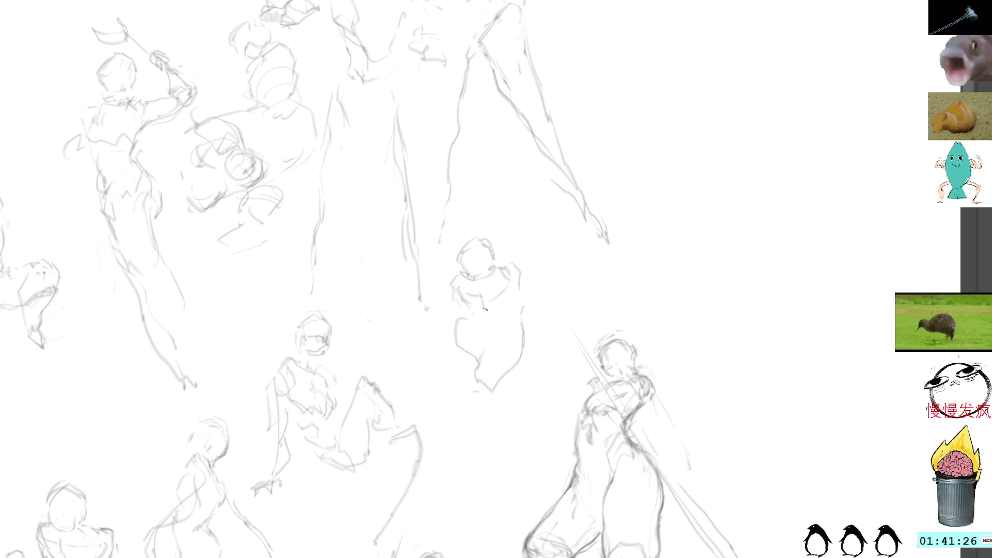
mouse_move(451, 321)
mouse_down()
mouse_move(455, 362)
mouse_move(474, 371)
mouse_up()
mouse_move(522, 340)
mouse_down()
mouse_move(524, 372)
mouse_move(493, 401)
mouse_up()
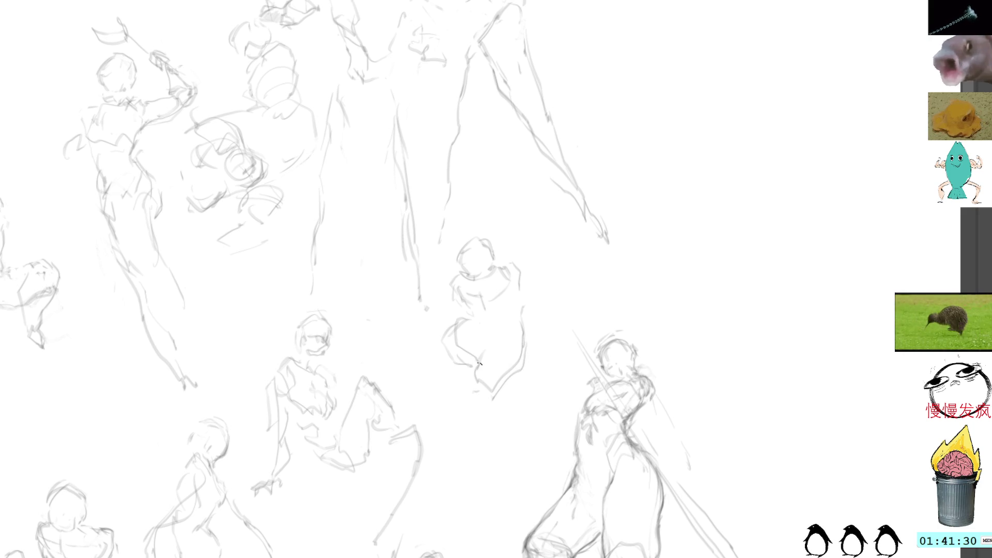
mouse_move(467, 363)
mouse_down()
mouse_move(478, 404)
mouse_move(514, 403)
mouse_move(501, 332)
mouse_move(472, 421)
mouse_move(514, 398)
mouse_up()
Clear the skirt strokes and redraw the knee arc, lower body and right side.
mouse_move(501, 341)
mouse_down()
mouse_move(483, 434)
mouse_move(504, 361)
mouse_move(528, 378)
mouse_up()
key(ctrl+shift+a)
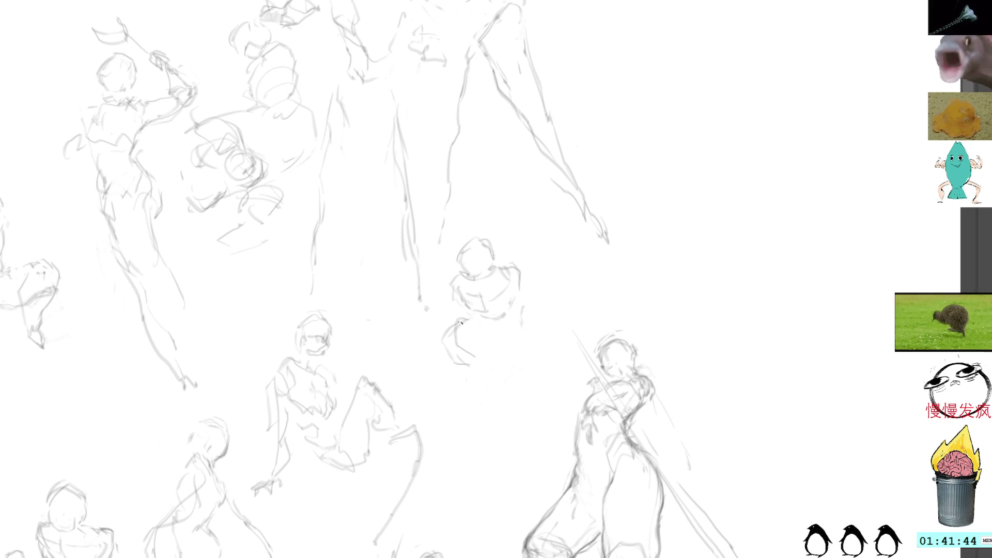
drag(461, 322, 483, 325)
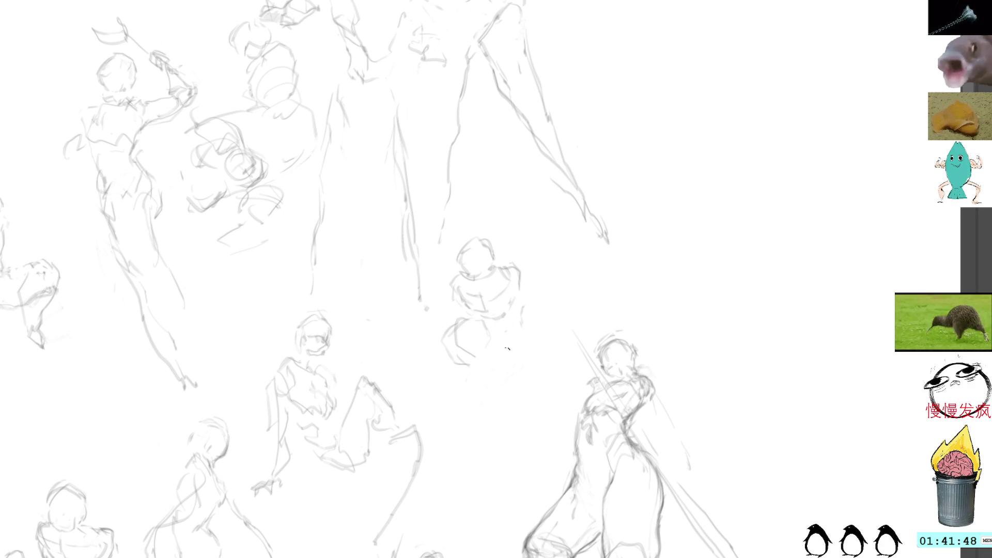
mouse_move(519, 351)
mouse_down()
mouse_move(490, 399)
mouse_move(478, 388)
mouse_up()
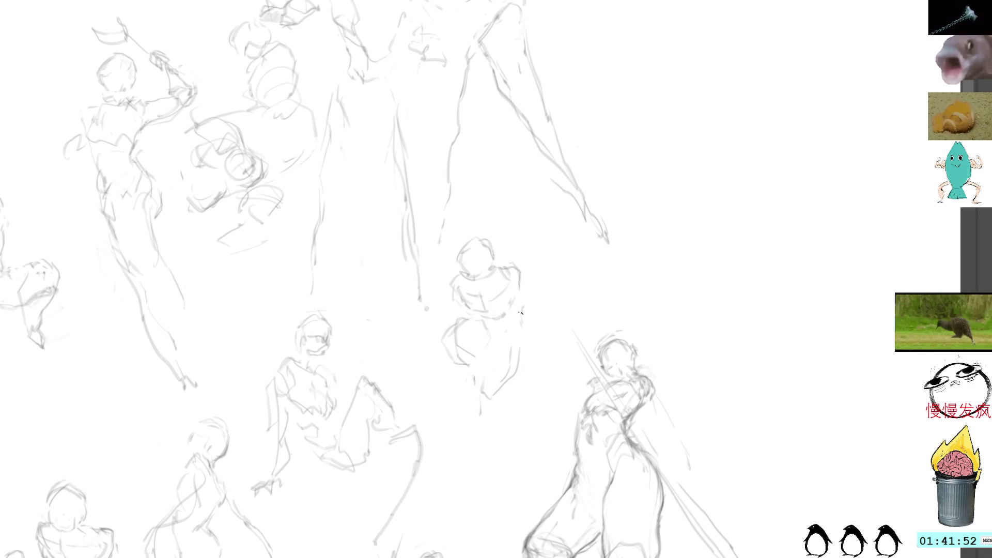
drag(523, 297, 519, 329)
drag(526, 267, 521, 292)
mouse_move(523, 290)
mouse_down()
mouse_move(517, 305)
mouse_move(528, 310)
mouse_up()
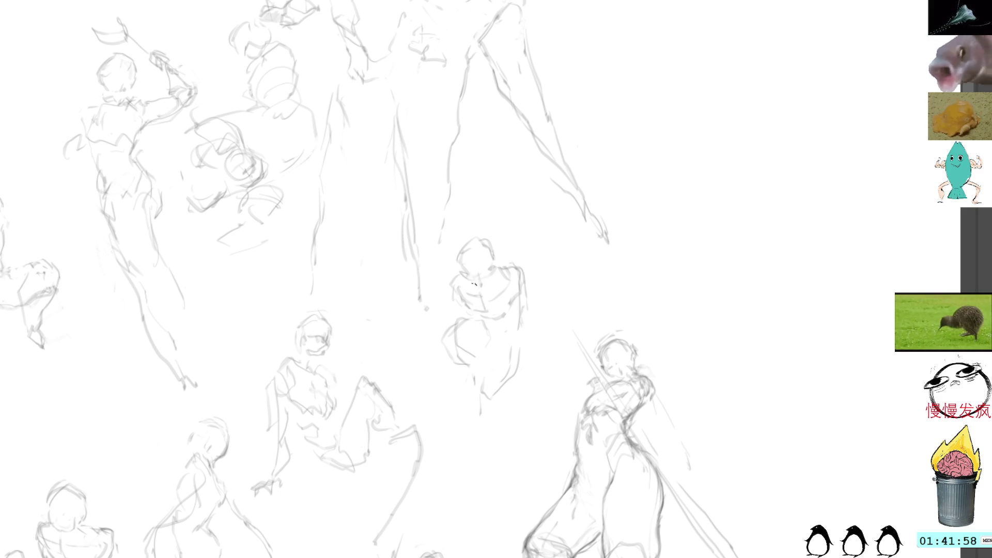
Add lower-body, foot and side strokes, then lasso the whole seated figure.
key(l)
mouse_move(495, 217)
mouse_down()
mouse_move(434, 284)
mouse_move(432, 357)
mouse_move(473, 376)
mouse_up()
mouse_move(521, 349)
mouse_down()
mouse_move(500, 403)
mouse_move(480, 383)
mouse_up()
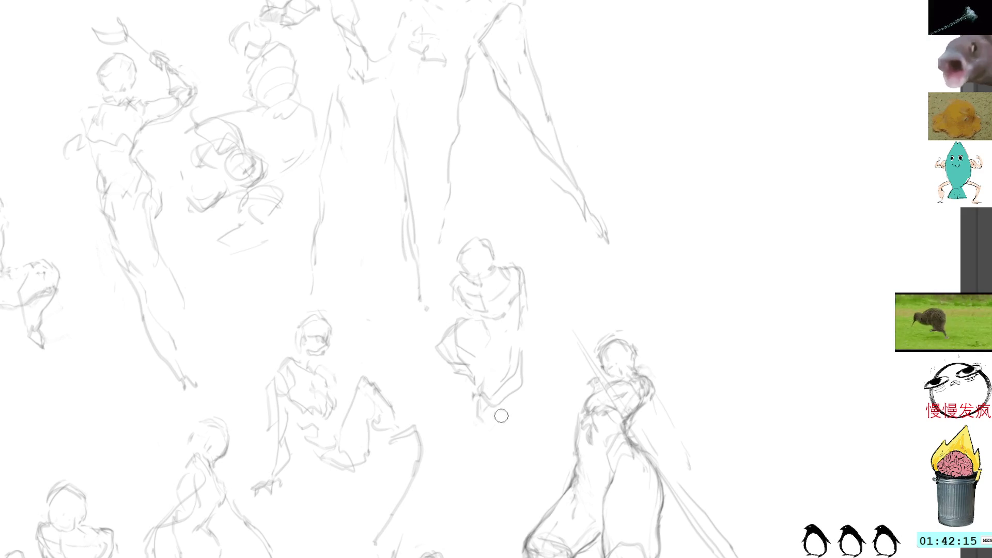
drag(493, 423, 497, 414)
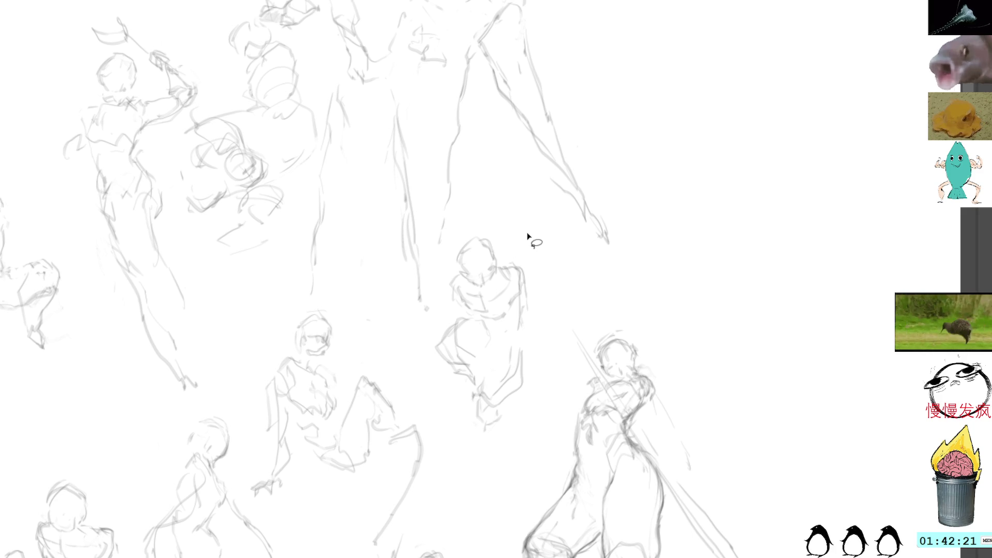
drag(520, 233, 467, 238)
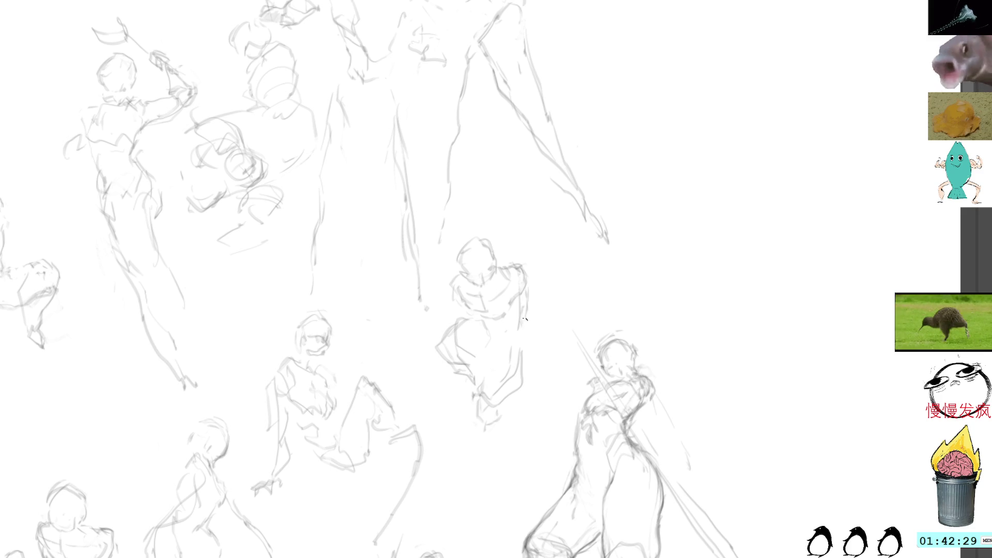
drag(533, 353, 543, 356)
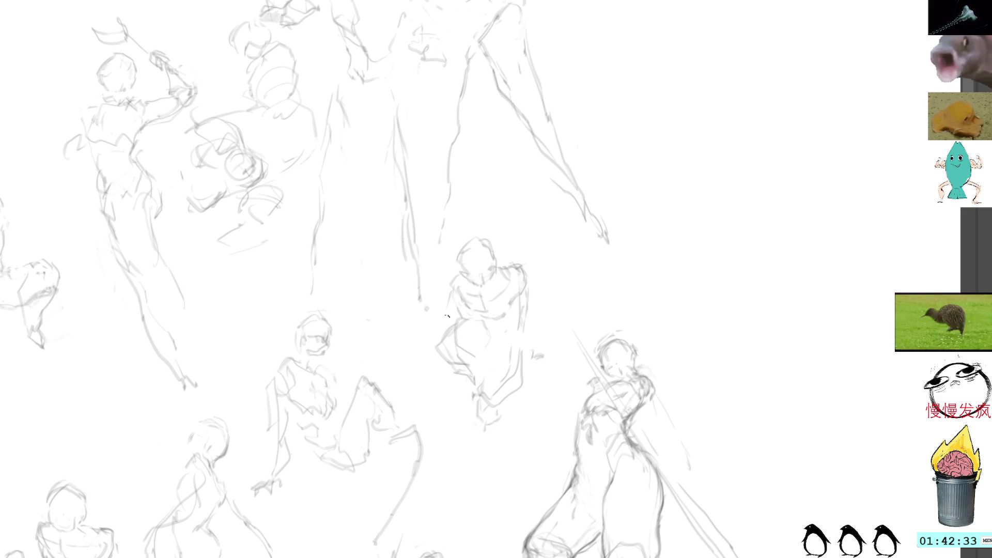
mouse_move(492, 217)
mouse_down()
mouse_move(454, 450)
mouse_move(522, 217)
mouse_move(495, 215)
mouse_up()
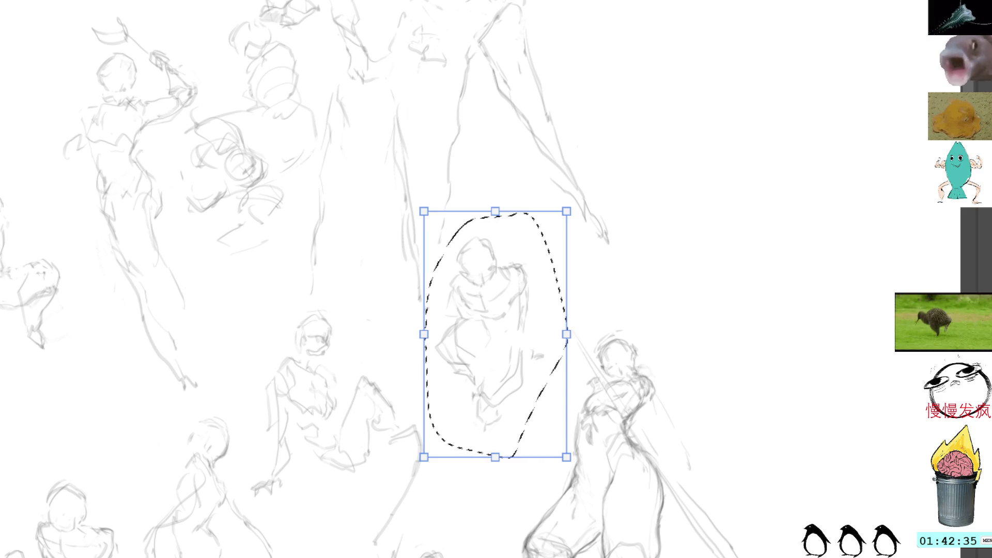
Reposition the hunched figure left beside the kneeling figure, retrying after one undo, and commit.
mouse_move(495, 349)
mouse_down()
mouse_move(380, 325)
mouse_move(382, 292)
mouse_move(256, 333)
mouse_move(258, 354)
mouse_up()
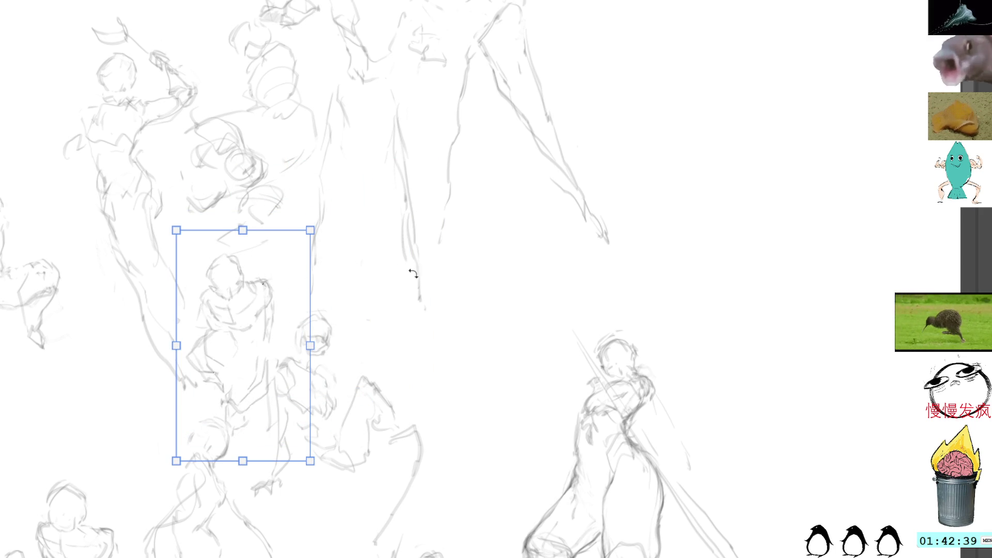
key(ctrl+z)
key(ctrl+d)
mouse_move(352, 309)
mouse_down()
mouse_move(282, 314)
mouse_move(244, 465)
mouse_move(310, 557)
mouse_move(421, 514)
mouse_move(449, 411)
mouse_move(445, 452)
mouse_move(408, 405)
mouse_move(416, 385)
mouse_up()
key(ctrl+t)
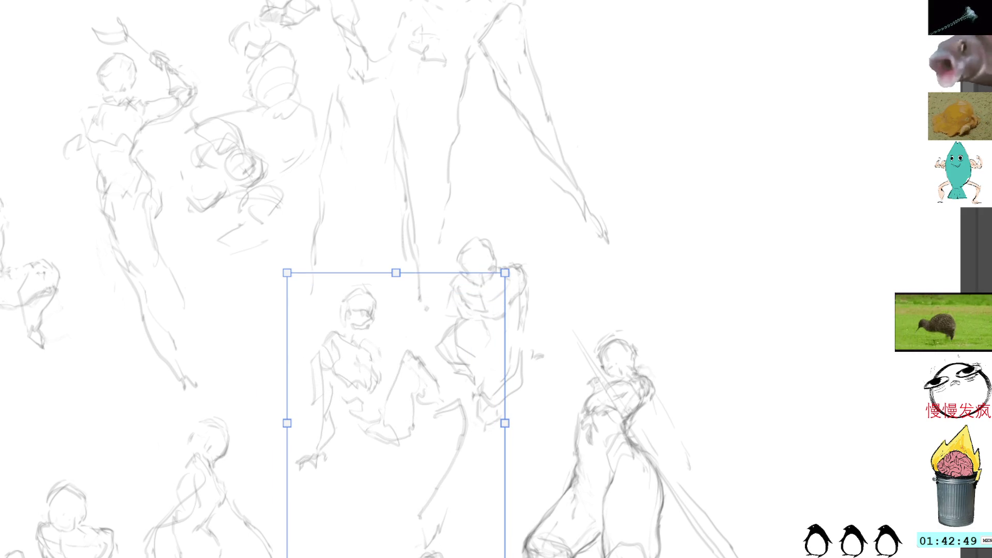
key(Return)
mouse_move(482, 228)
mouse_down()
mouse_move(428, 313)
mouse_move(444, 371)
mouse_move(490, 448)
mouse_move(514, 235)
mouse_move(503, 231)
mouse_up()
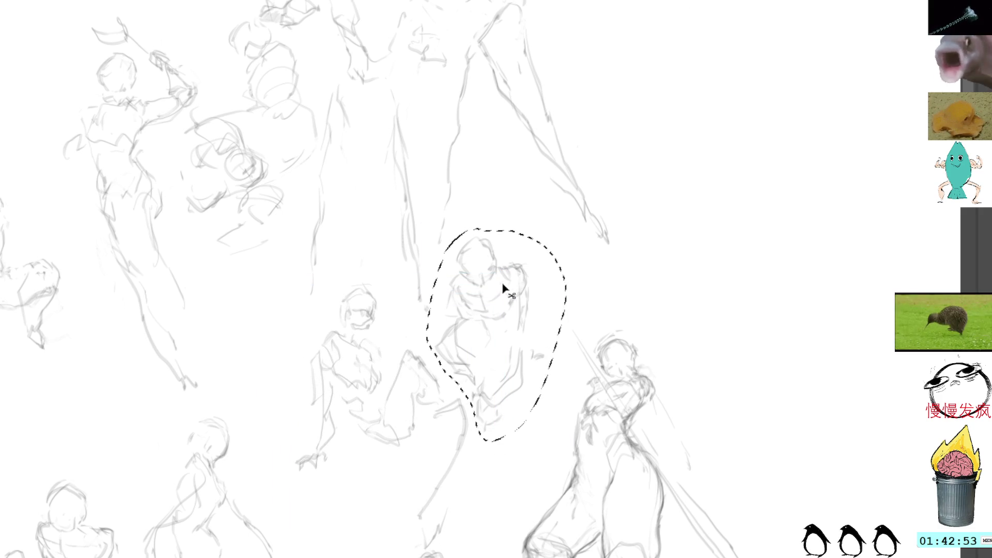
drag(504, 289, 280, 337)
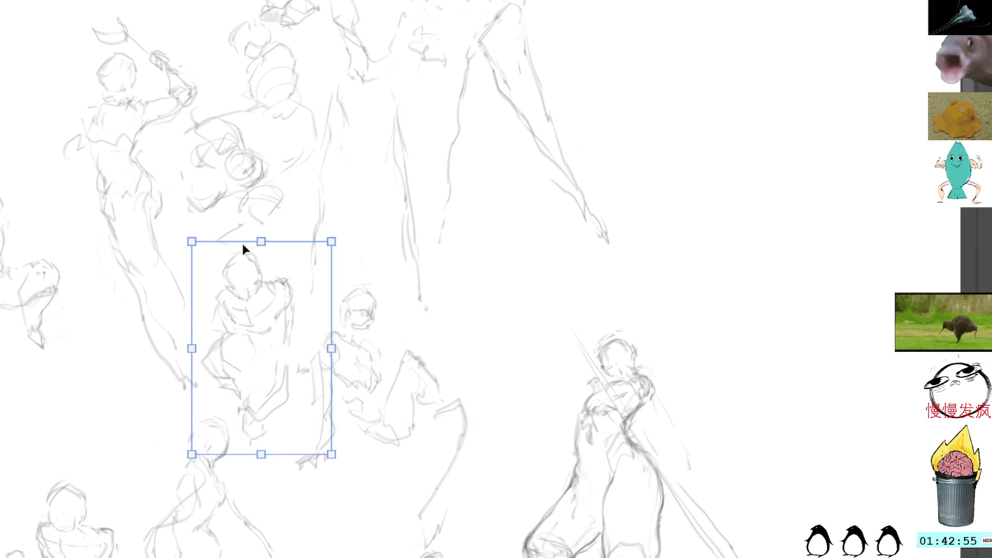
key(Return)
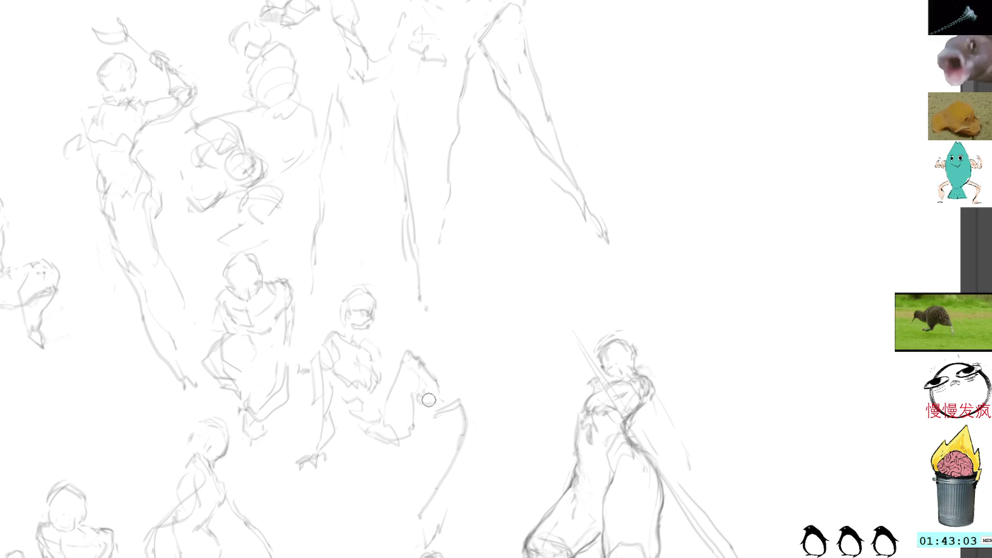
Draw a new figure's head, jaw, neck and hip lines mid-sheet, then begin lassoing it.
mouse_move(431, 396)
mouse_down()
mouse_move(496, 339)
mouse_move(467, 283)
mouse_move(437, 296)
mouse_move(471, 311)
mouse_up()
mouse_move(456, 274)
mouse_down()
mouse_move(478, 285)
mouse_move(471, 339)
mouse_move(487, 344)
mouse_up()
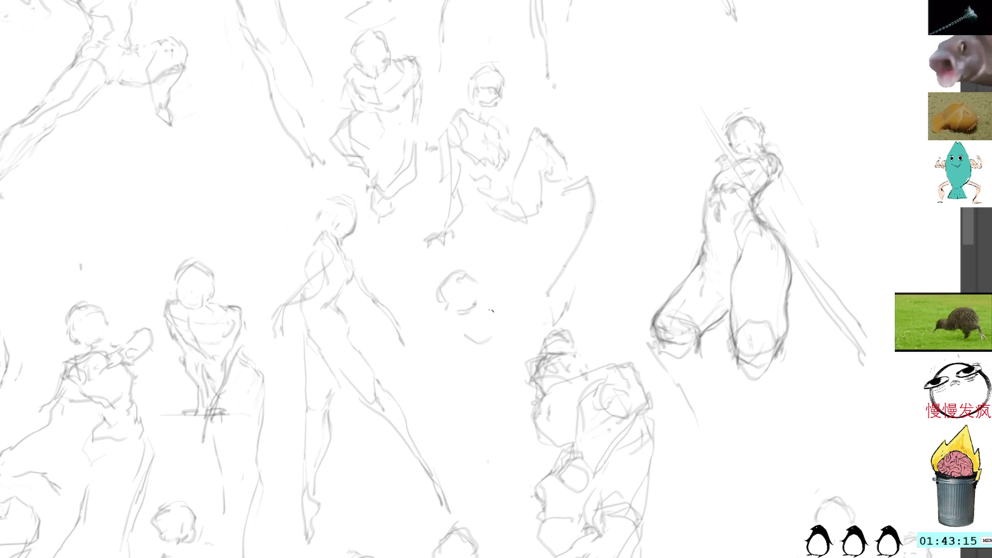
mouse_move(490, 310)
mouse_down()
mouse_move(486, 376)
mouse_move(469, 381)
mouse_move(478, 393)
mouse_up()
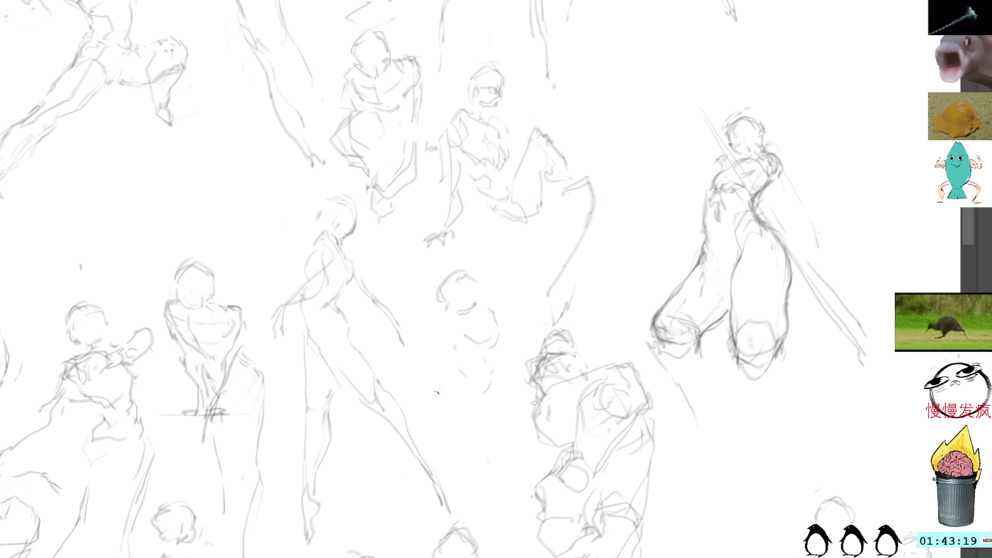
drag(489, 432, 470, 458)
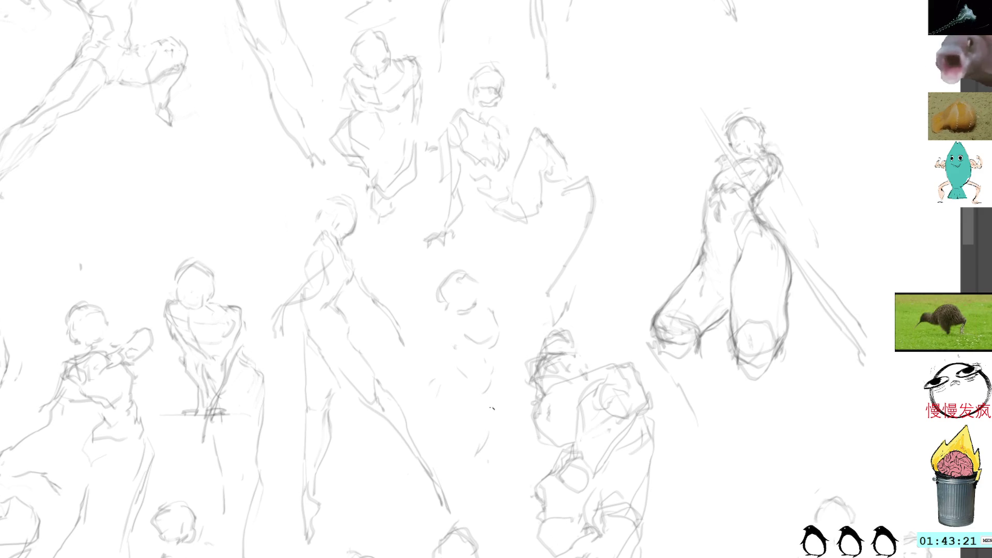
drag(495, 407, 481, 429)
mouse_move(478, 429)
mouse_down()
mouse_move(452, 447)
mouse_move(437, 432)
mouse_up()
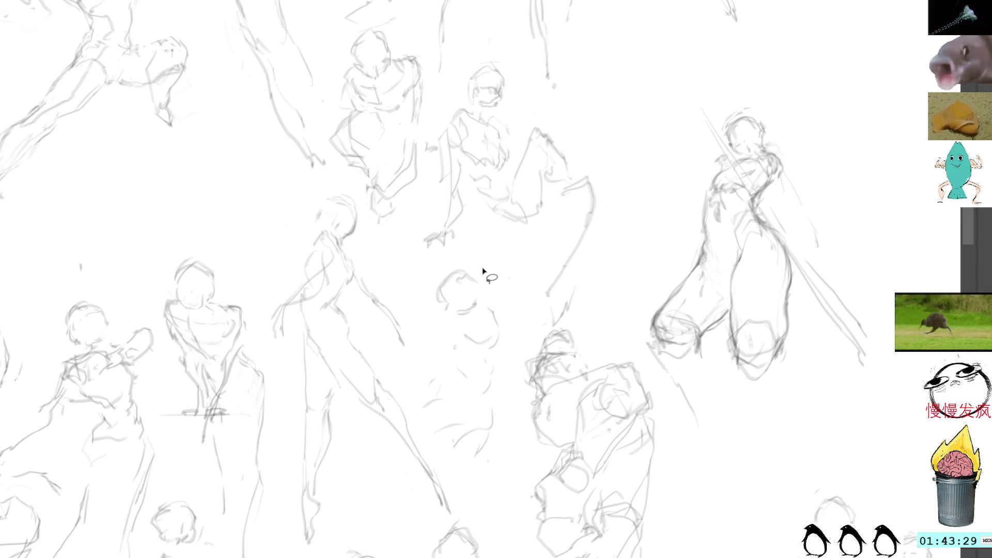
mouse_move(475, 258)
mouse_down()
mouse_move(416, 316)
mouse_move(421, 410)
mouse_move(499, 275)
mouse_move(483, 261)
mouse_up()
Transform the lassoed figure, dragging it up and right toward the sheet's right edge.
key(ctrl+t)
drag(779, 27, 516, 113)
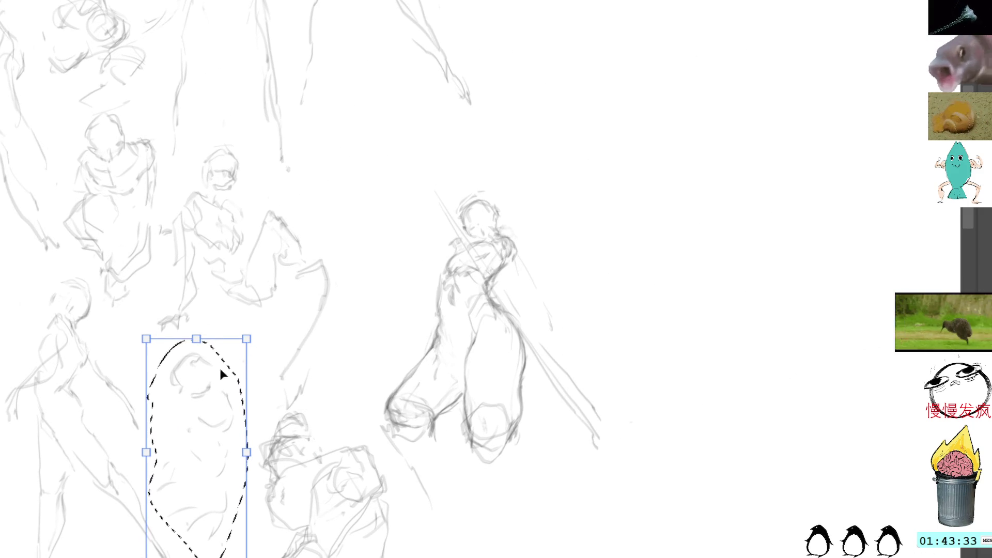
mouse_move(191, 449)
mouse_down()
mouse_move(658, 60)
mouse_move(615, 182)
mouse_move(505, 312)
mouse_move(501, 283)
mouse_up()
key(Return)
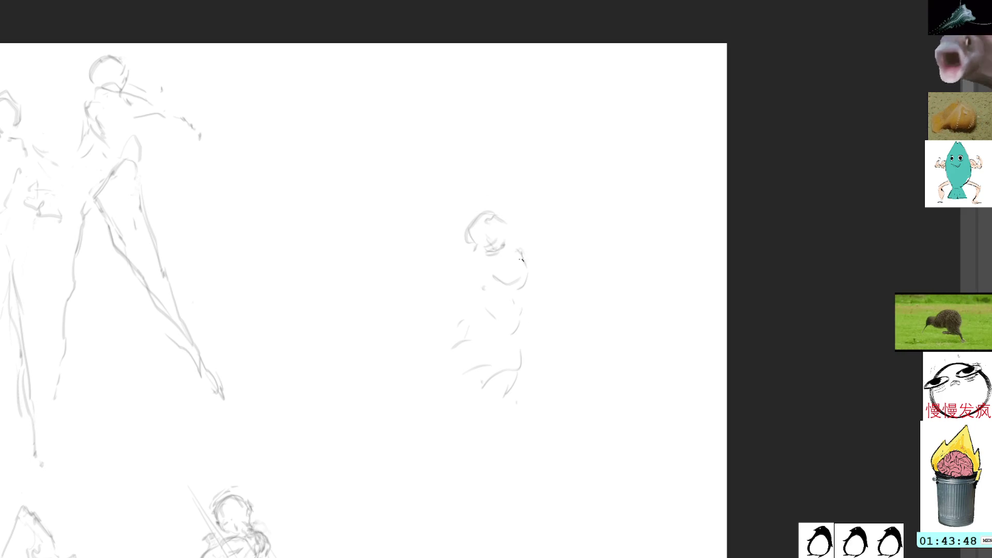
Discard a trial shoulder-and-arm stroke and drop the leftover selections.
mouse_move(518, 258)
mouse_down()
mouse_move(538, 271)
mouse_move(526, 301)
mouse_move(537, 266)
mouse_move(483, 274)
mouse_move(473, 296)
mouse_move(495, 313)
mouse_move(471, 335)
mouse_up()
key(ctrl+z)
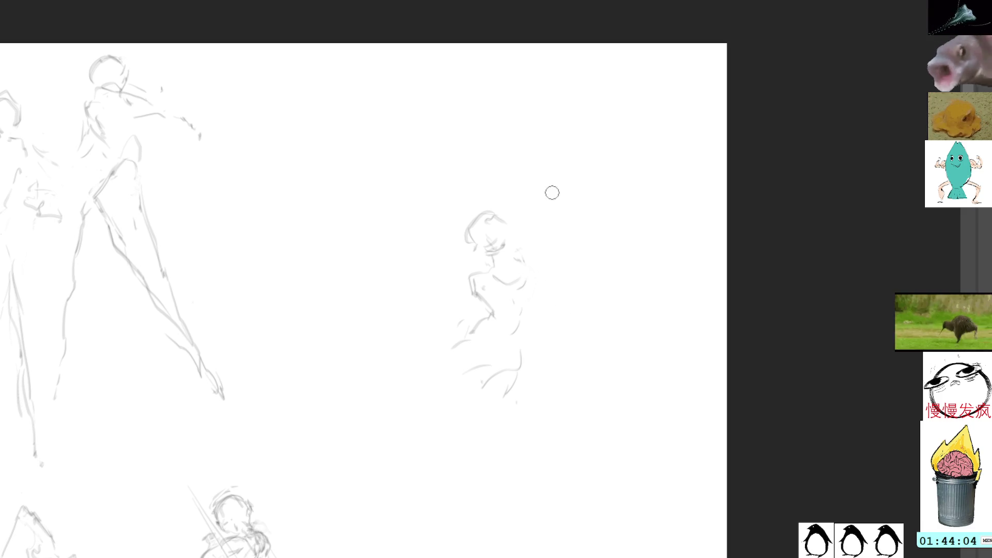
mouse_move(519, 256)
mouse_down()
mouse_move(537, 279)
mouse_move(493, 295)
mouse_move(492, 270)
mouse_move(470, 269)
mouse_move(491, 299)
mouse_up()
click(540, 235)
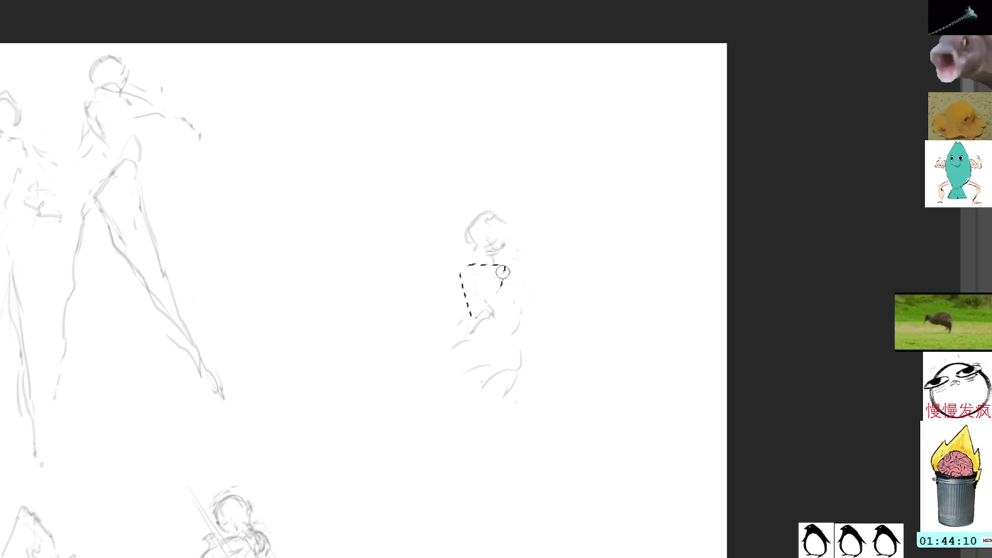
click(532, 230)
key(b)
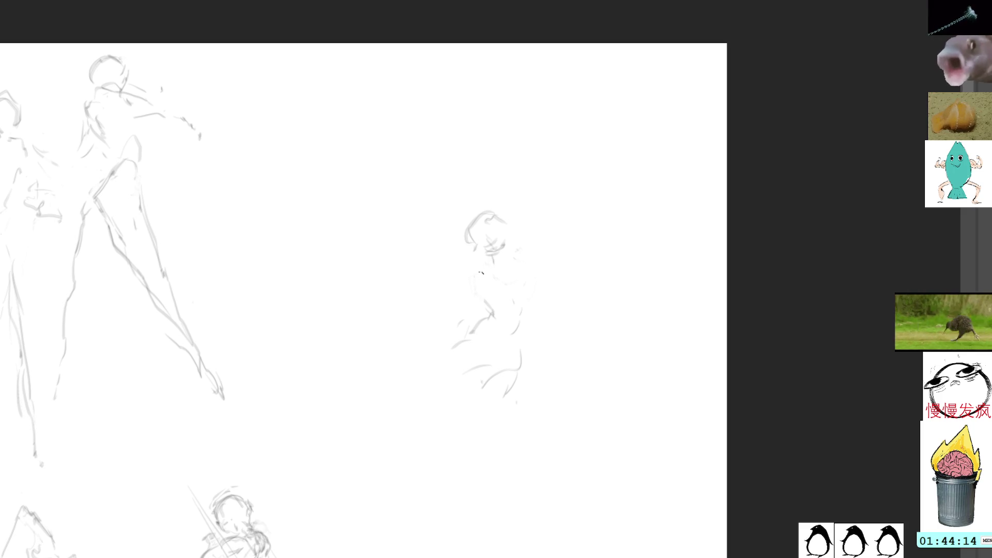
Add the figure's back line, extend its right side down, and mark the lower-left skirt hem.
mouse_move(522, 253)
mouse_down()
mouse_move(531, 281)
mouse_move(516, 261)
mouse_move(528, 282)
mouse_move(522, 306)
mouse_up()
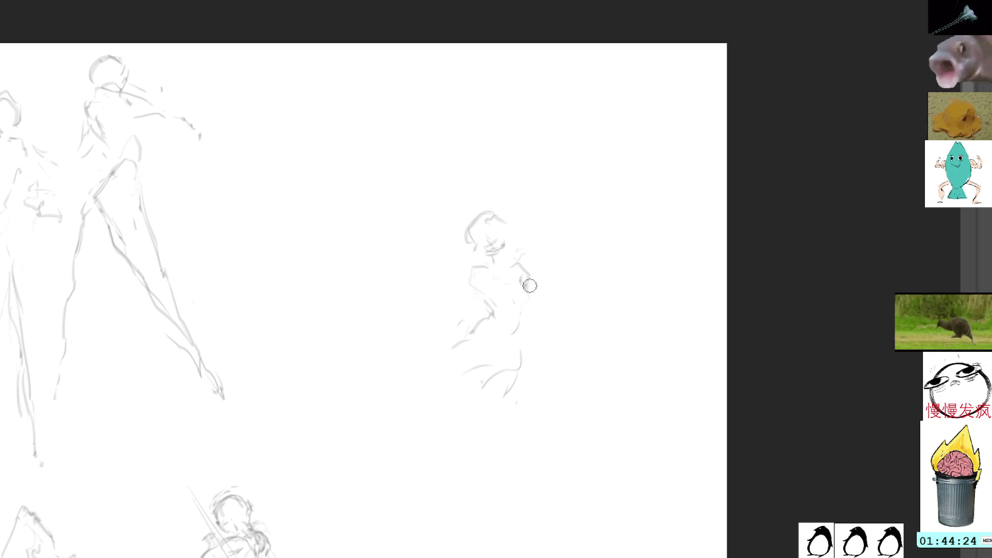
drag(528, 305, 521, 342)
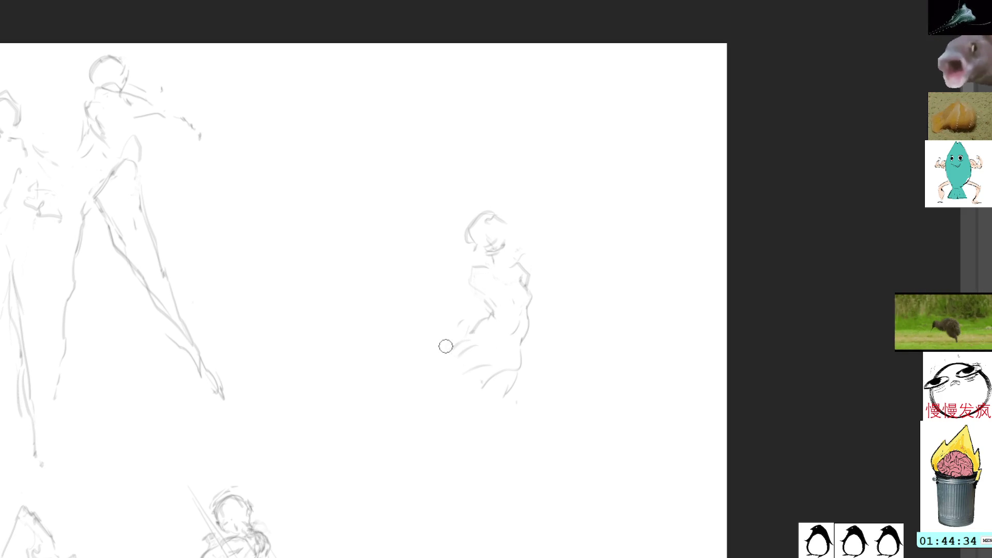
mouse_move(458, 343)
mouse_down()
mouse_move(465, 391)
mouse_move(512, 405)
mouse_move(555, 354)
mouse_move(551, 379)
mouse_up()
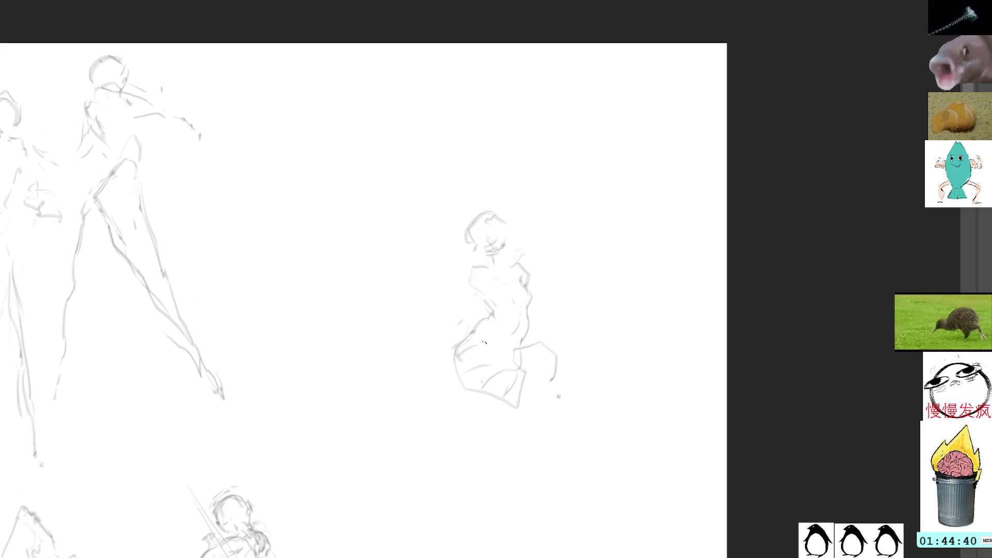
Undo recent lower strokes, draw a long right-side line, and discard a stray left-side line.
key(ctrl+z)
key(ctrl+z)
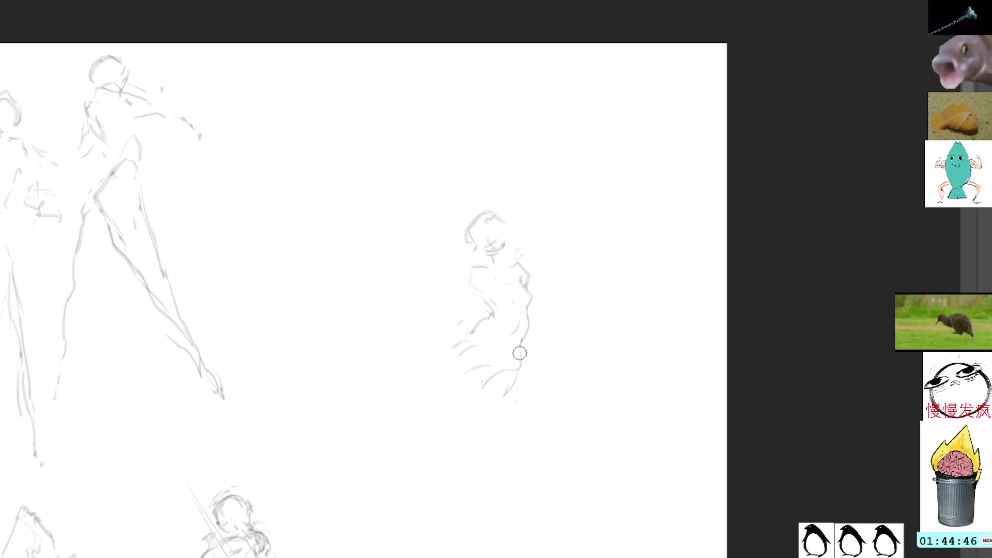
drag(524, 355, 541, 431)
drag(537, 397, 563, 524)
drag(553, 481, 564, 540)
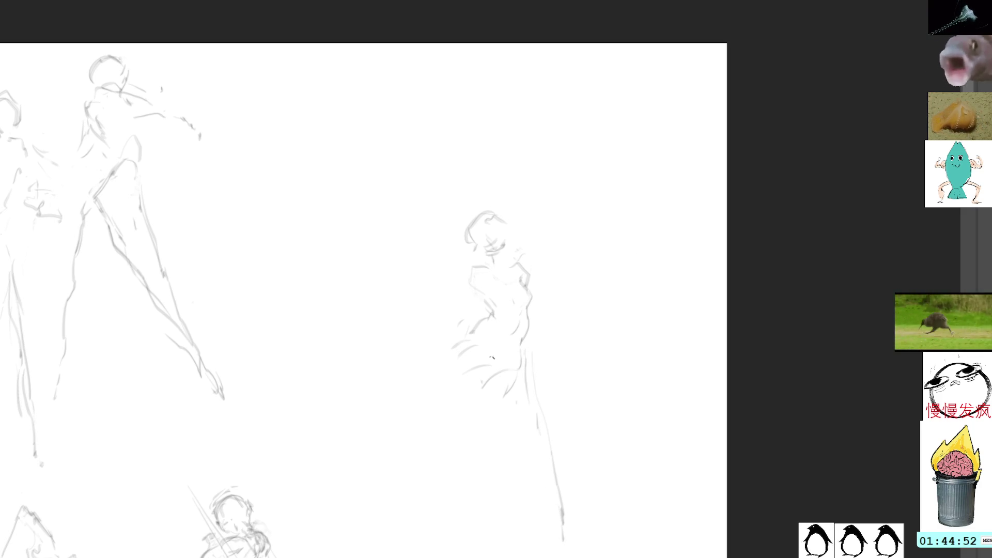
drag(454, 360, 401, 512)
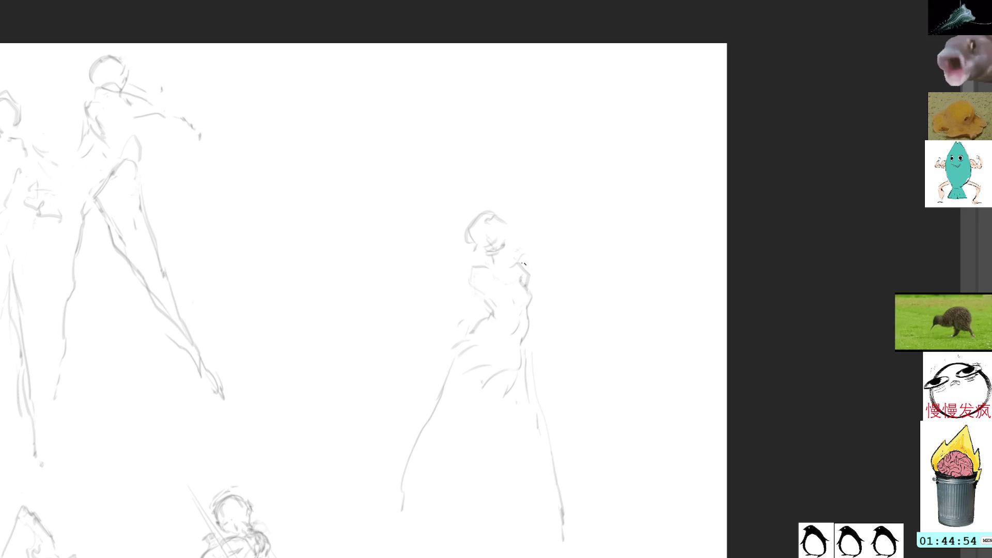
key(ctrl+z)
Add waist strokes, more right-side lines and a stroke across the centre figure's torso.
drag(469, 363, 430, 540)
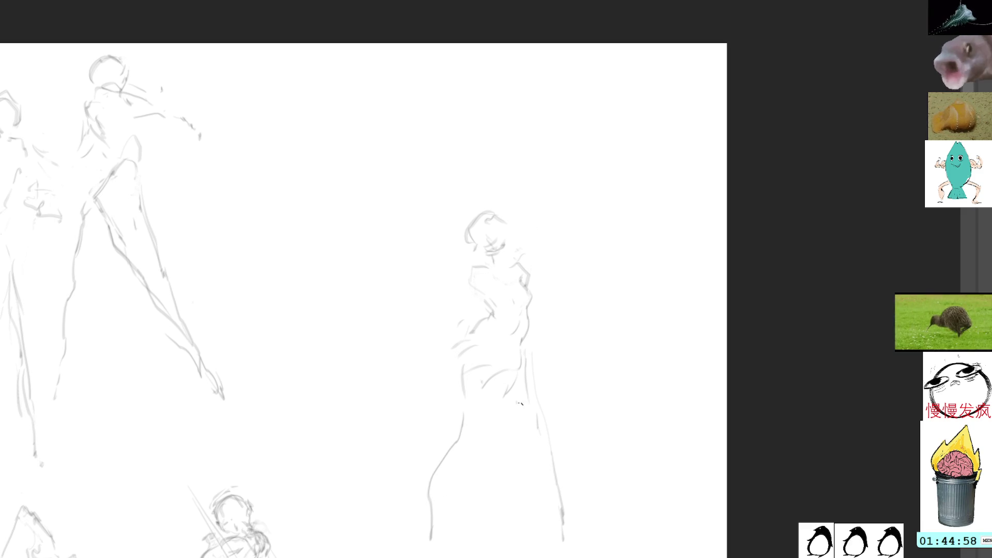
drag(519, 403, 504, 451)
drag(522, 410, 560, 521)
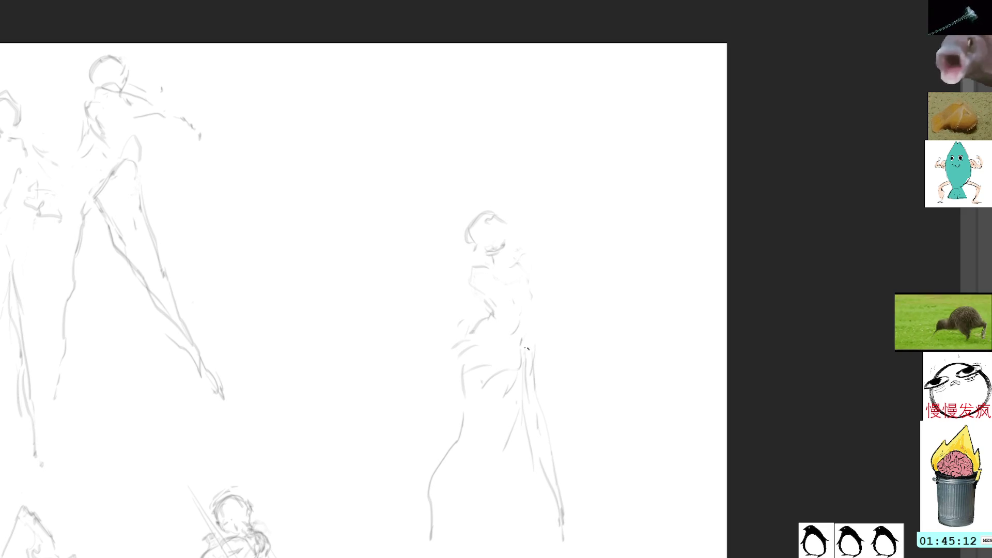
drag(538, 363, 534, 343)
drag(491, 297, 536, 345)
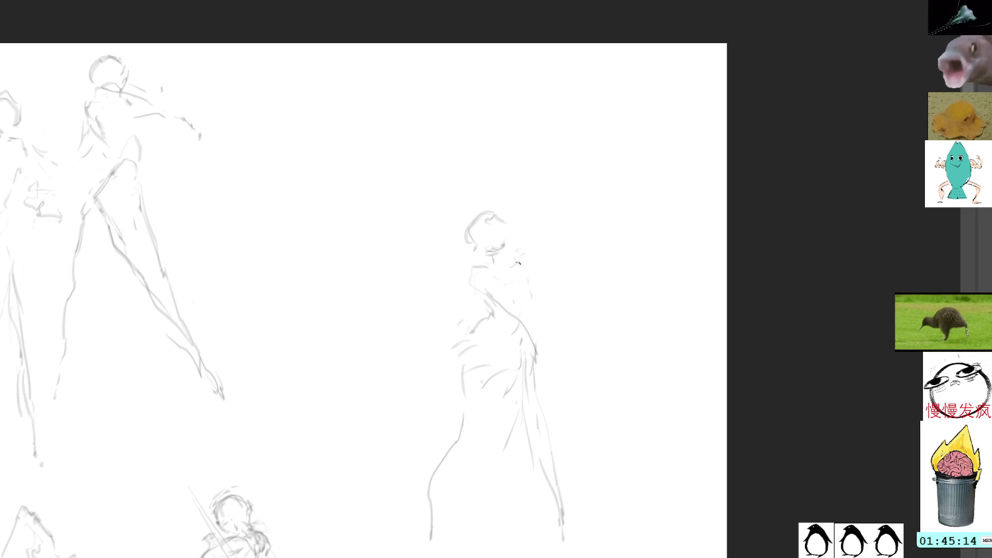
drag(536, 311, 534, 327)
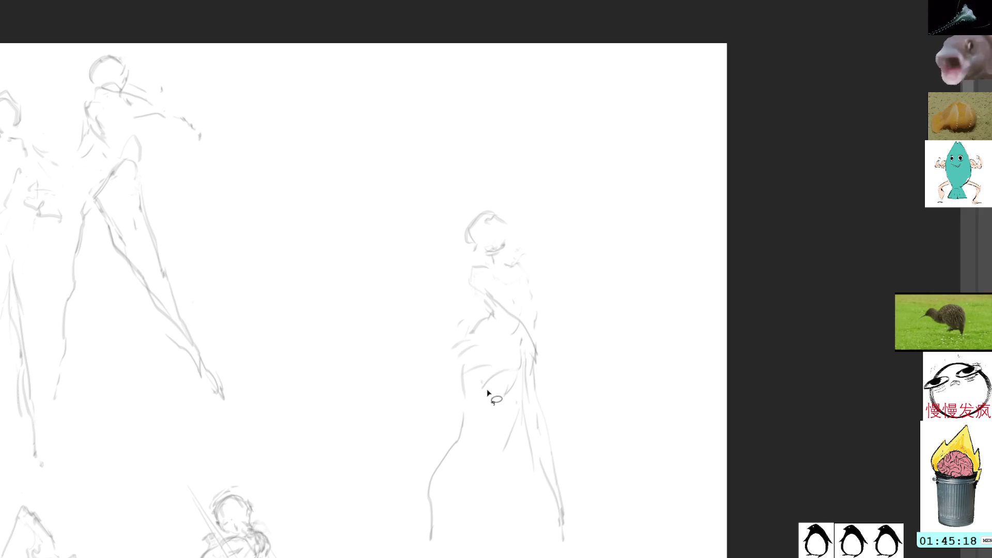
Clear the loose lower drapery, then draw a long leg line and a right-side line.
mouse_move(481, 405)
mouse_down()
mouse_move(459, 395)
mouse_move(436, 557)
mouse_up()
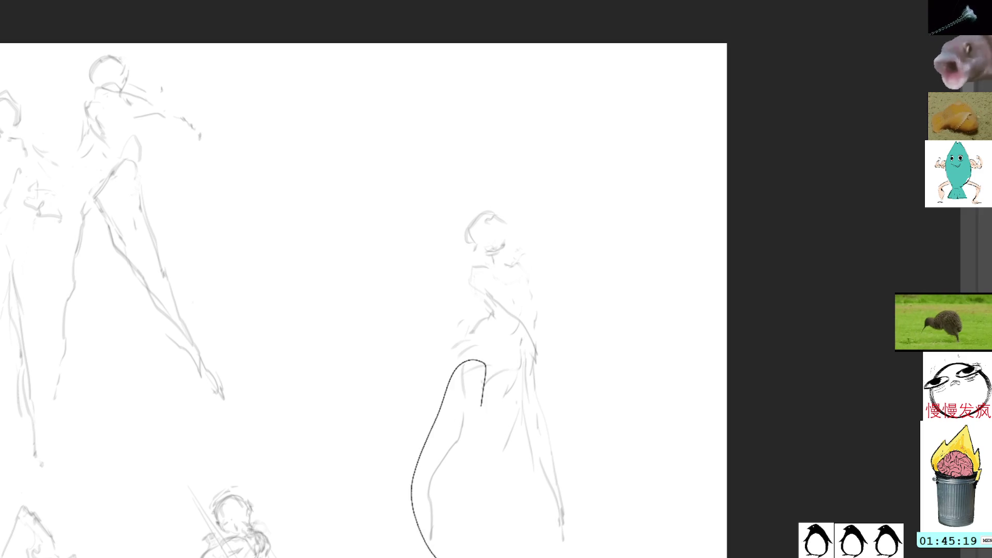
click(454, 412)
mouse_move(553, 369)
mouse_down()
mouse_move(510, 473)
mouse_move(599, 519)
mouse_up()
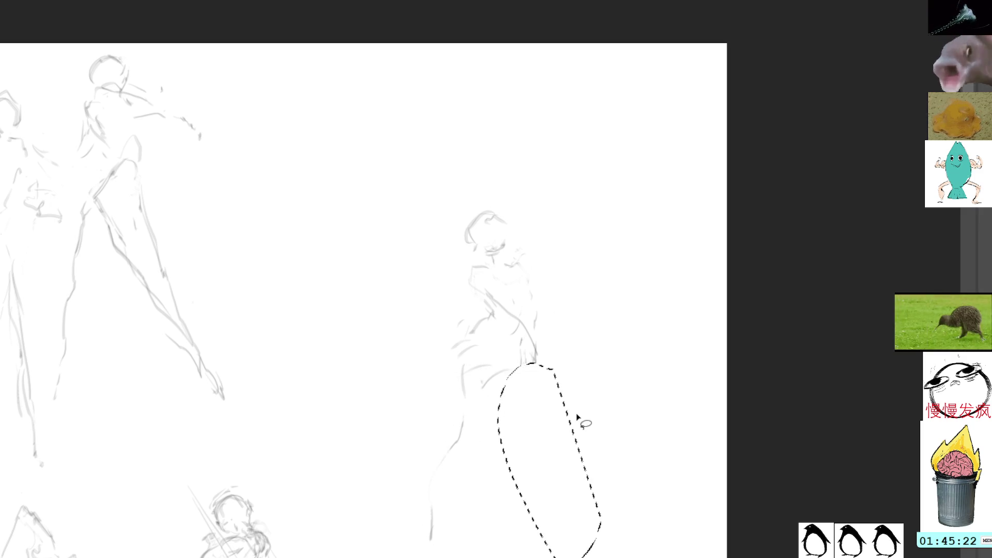
click(577, 339)
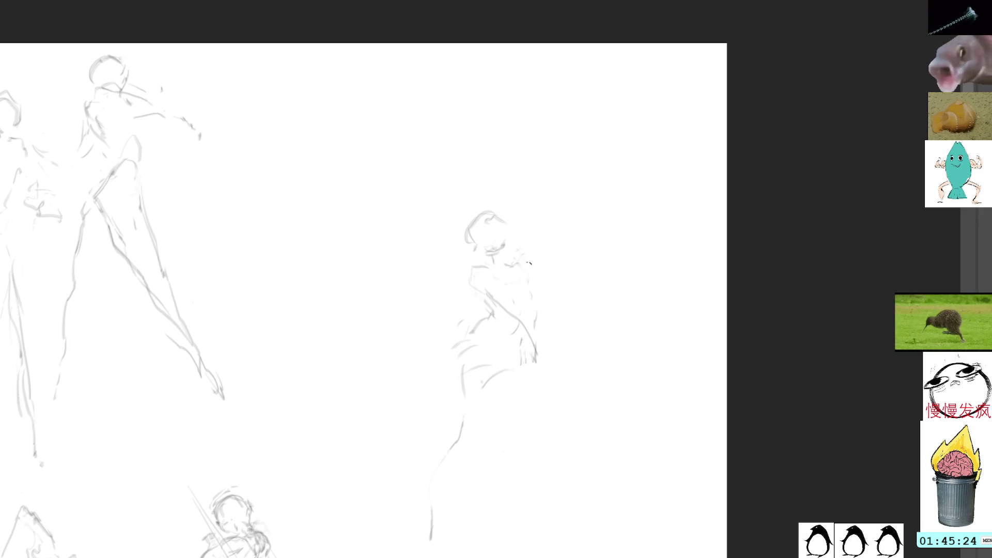
drag(524, 395, 495, 557)
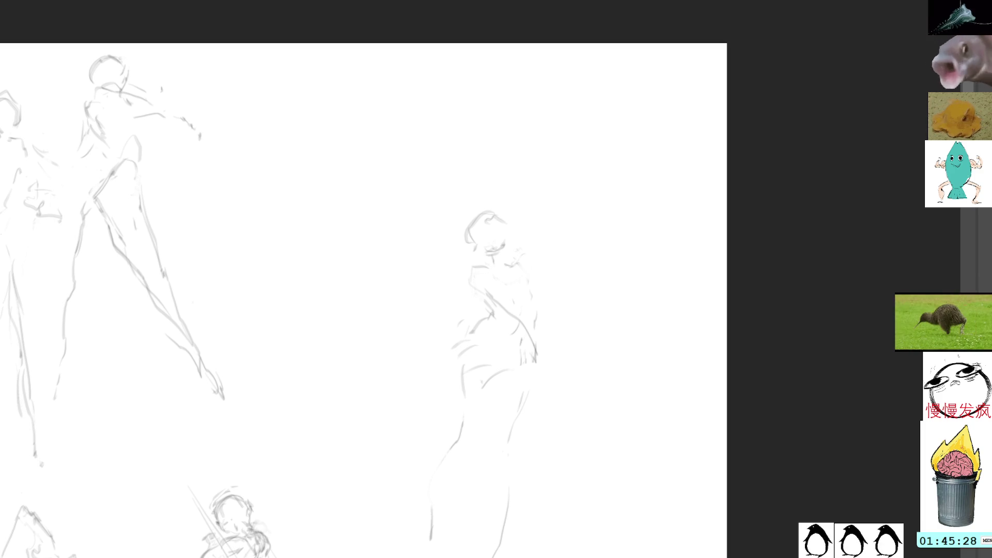
drag(543, 348, 540, 402)
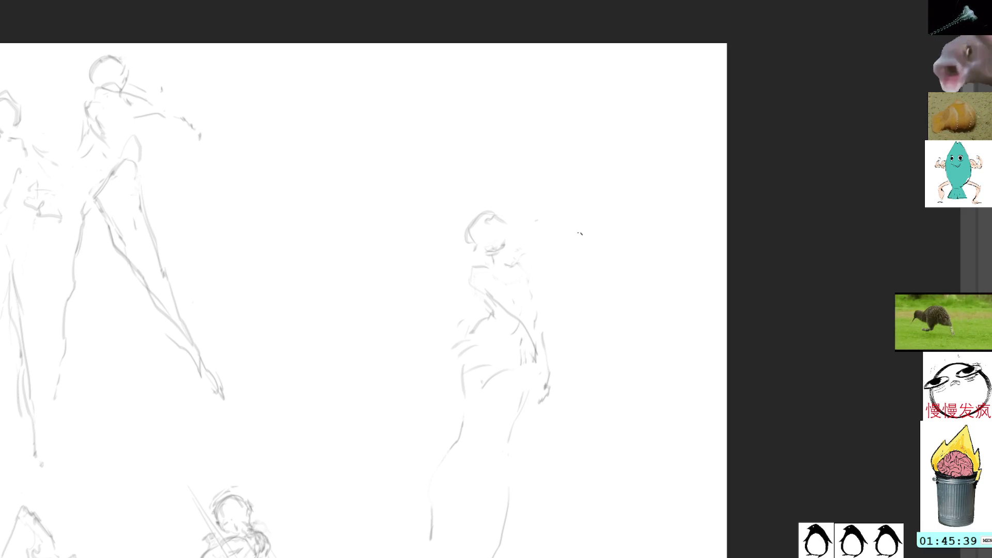
Sketch a new head on the right, then move the centre figure left, squashing its top slightly.
mouse_move(579, 233)
mouse_down()
mouse_move(566, 253)
mouse_move(592, 228)
mouse_move(578, 260)
mouse_move(598, 247)
mouse_move(557, 249)
mouse_move(571, 264)
mouse_move(575, 256)
mouse_move(580, 285)
mouse_move(592, 270)
mouse_move(620, 289)
mouse_move(610, 283)
mouse_move(613, 308)
mouse_move(575, 311)
mouse_move(581, 321)
mouse_move(644, 284)
mouse_up()
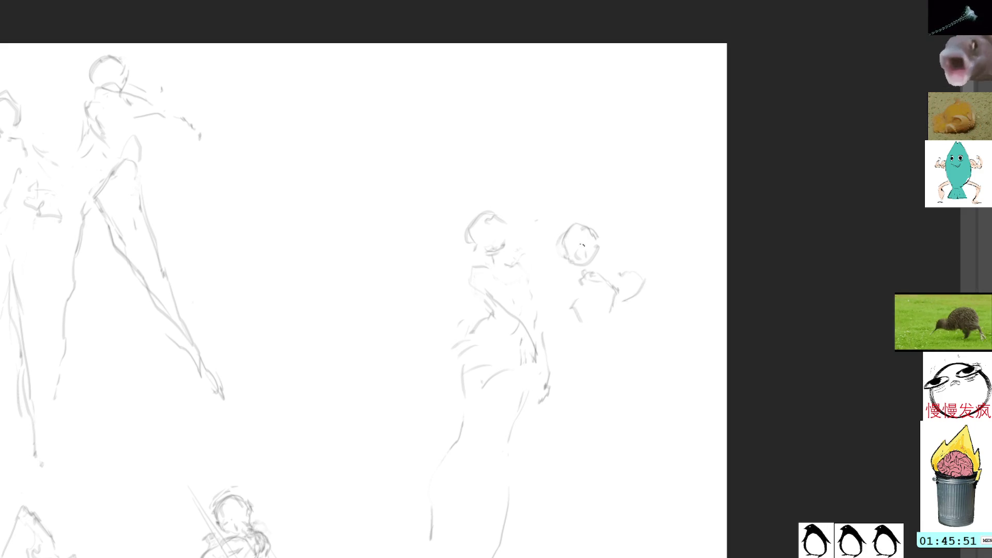
mouse_move(520, 204)
mouse_down()
mouse_move(491, 194)
mouse_move(544, 514)
mouse_move(548, 299)
mouse_move(519, 217)
mouse_move(401, 339)
mouse_move(311, 259)
mouse_move(323, 171)
mouse_up()
key(ctrl+t)
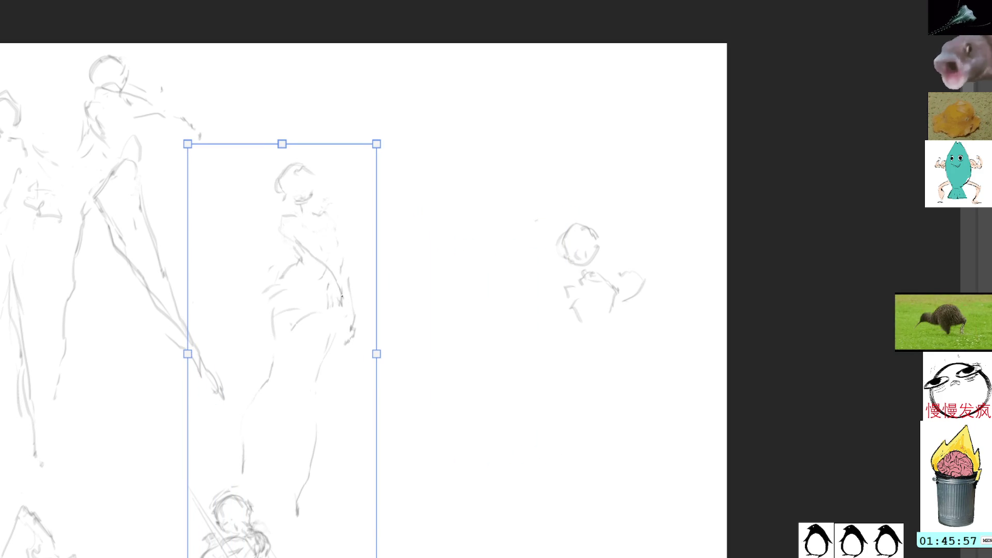
drag(282, 145, 282, 155)
key(Return)
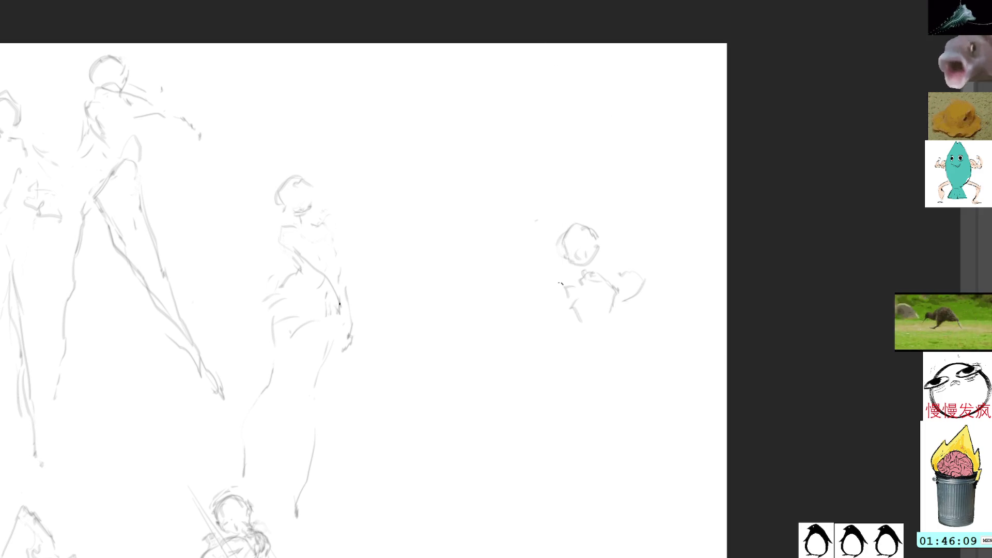
Undo the new arm stroke, then lasso the new right figure and move it left and up.
mouse_move(557, 291)
mouse_down()
mouse_move(568, 286)
mouse_move(559, 300)
mouse_move(568, 282)
mouse_move(558, 279)
mouse_move(563, 308)
mouse_move(532, 311)
mouse_move(579, 295)
mouse_up()
key(ctrl+d)
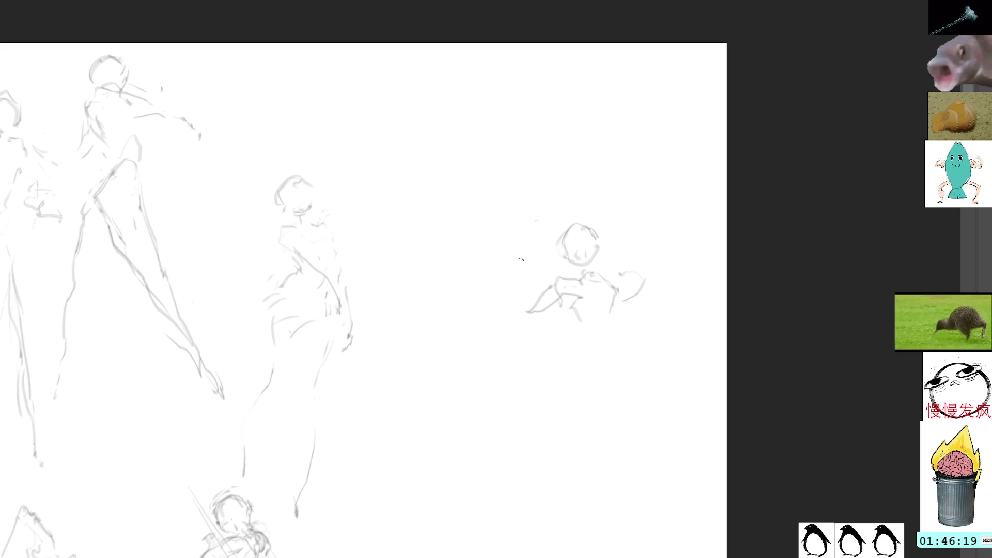
key(ctrl+z)
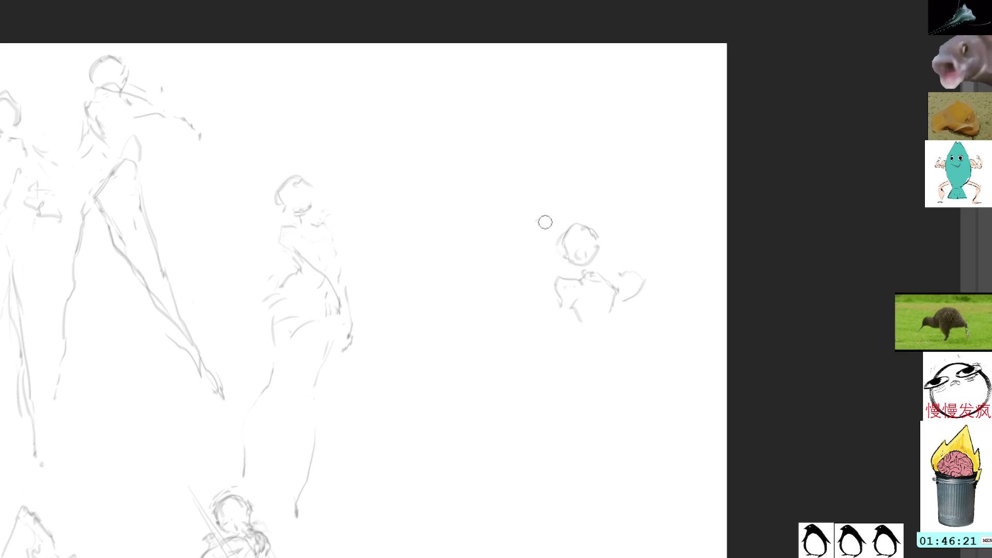
key(l)
mouse_move(587, 195)
mouse_down()
mouse_move(604, 345)
mouse_move(636, 200)
mouse_up()
key(ctrl+t)
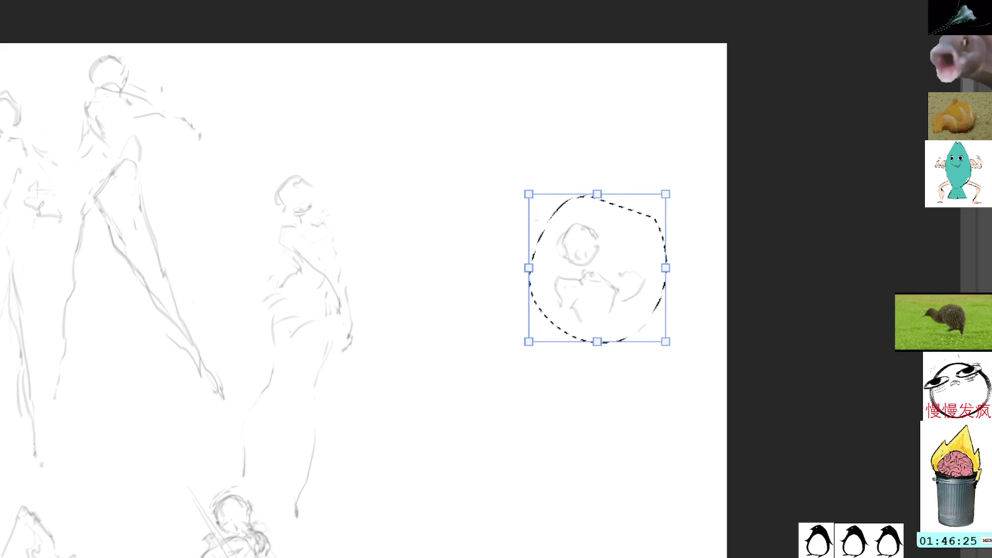
drag(590, 260, 537, 245)
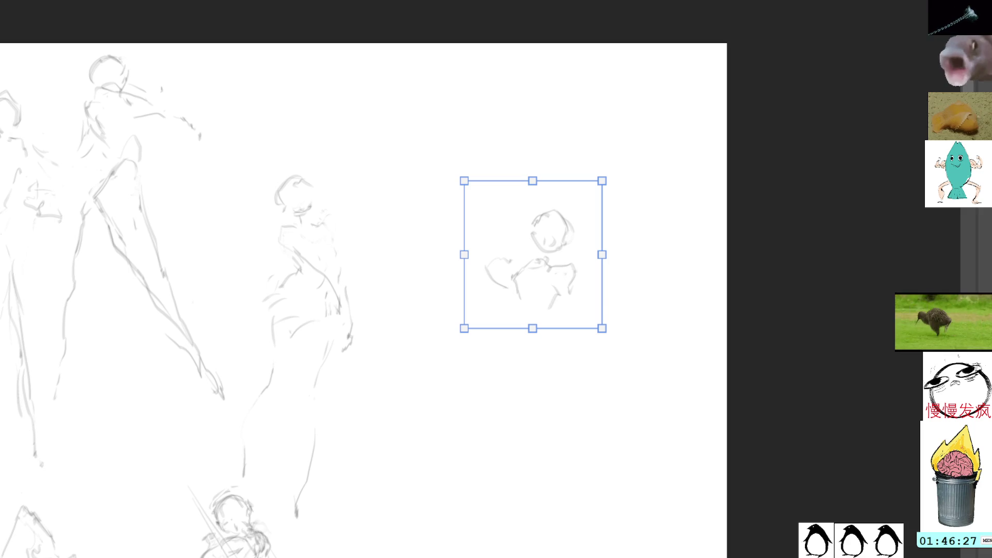
key(Return)
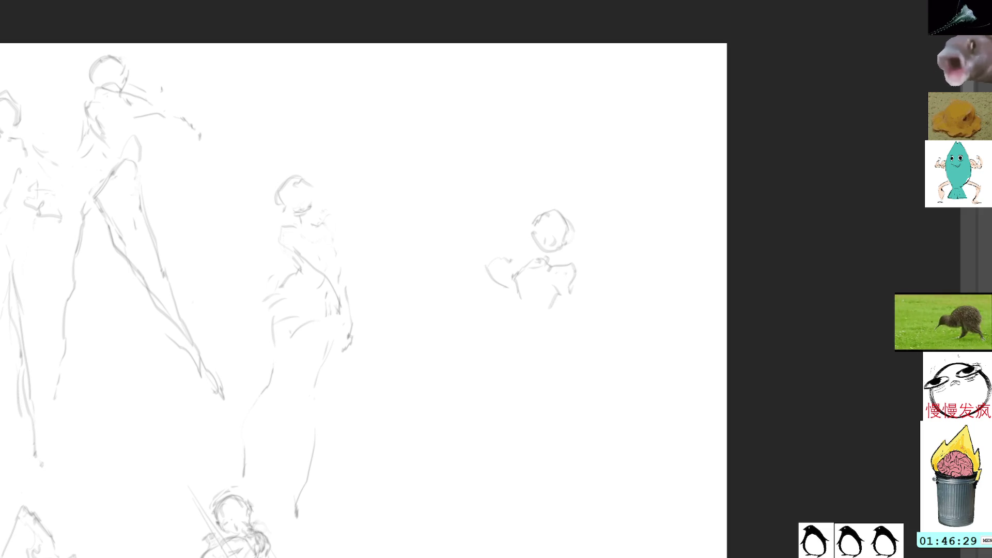
Brush the new figure's torso and two legs, then try a long curve lower down and undo it.
key(b)
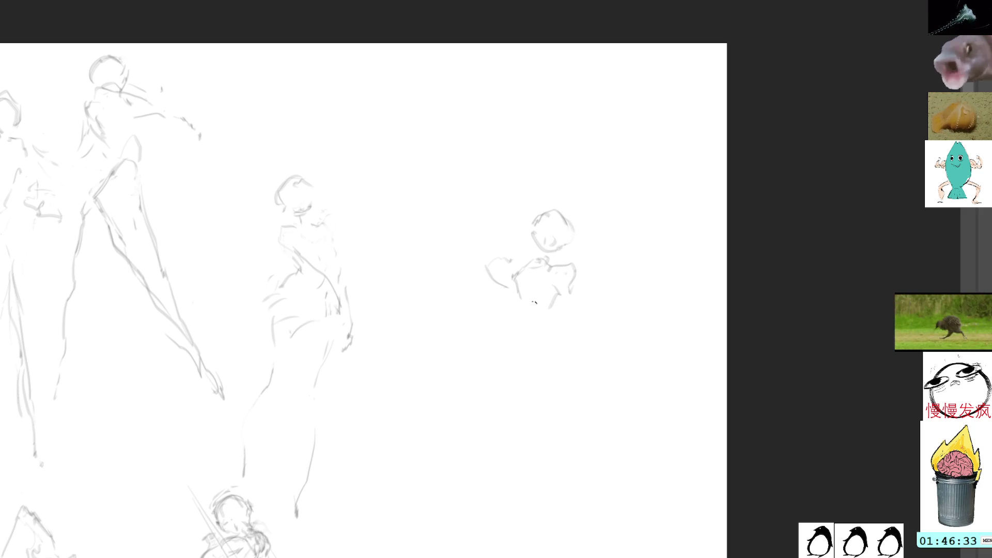
mouse_move(552, 302)
mouse_down()
mouse_move(544, 331)
mouse_move(563, 365)
mouse_move(568, 330)
mouse_move(523, 379)
mouse_move(526, 391)
mouse_up()
mouse_move(509, 336)
mouse_down()
mouse_move(506, 356)
mouse_move(523, 381)
mouse_move(564, 357)
mouse_move(517, 374)
mouse_move(542, 391)
mouse_up()
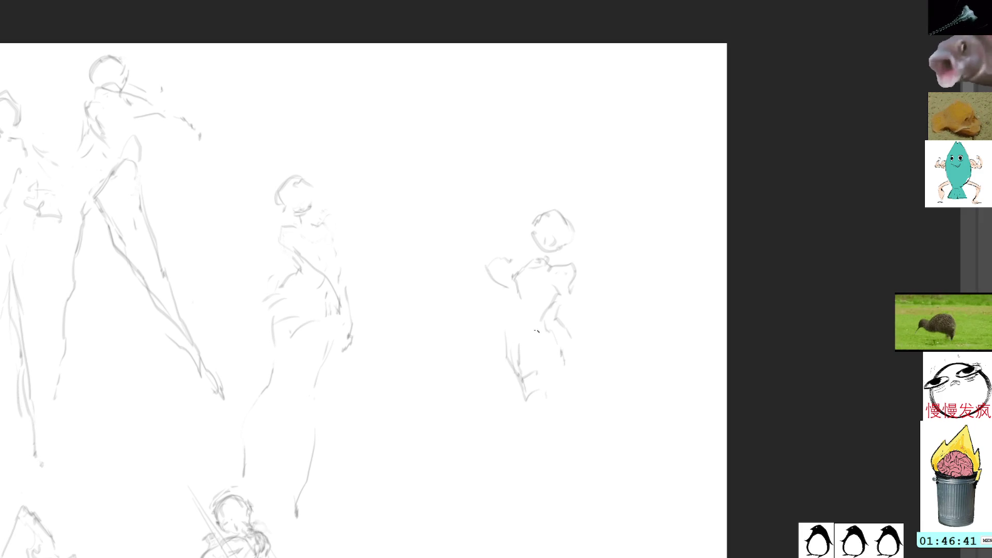
scroll(532, 258, down, 10)
drag(528, 288, 383, 486)
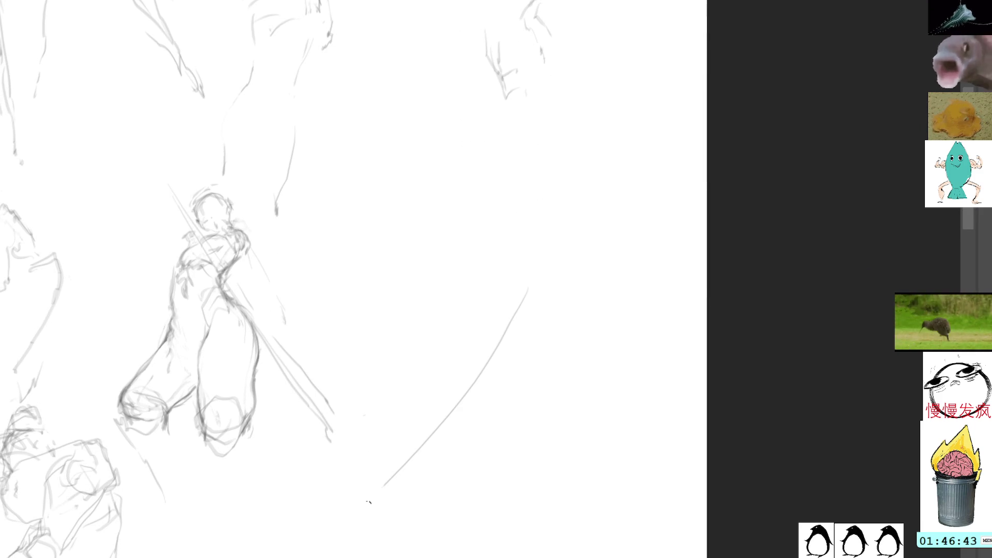
key(ctrl+z)
Replace the straight diagonal guide line with two long curved strokes beside the lower staff figure.
mouse_move(324, 507)
mouse_down()
mouse_move(536, 351)
mouse_move(459, 420)
mouse_up()
key(ctrl+z)
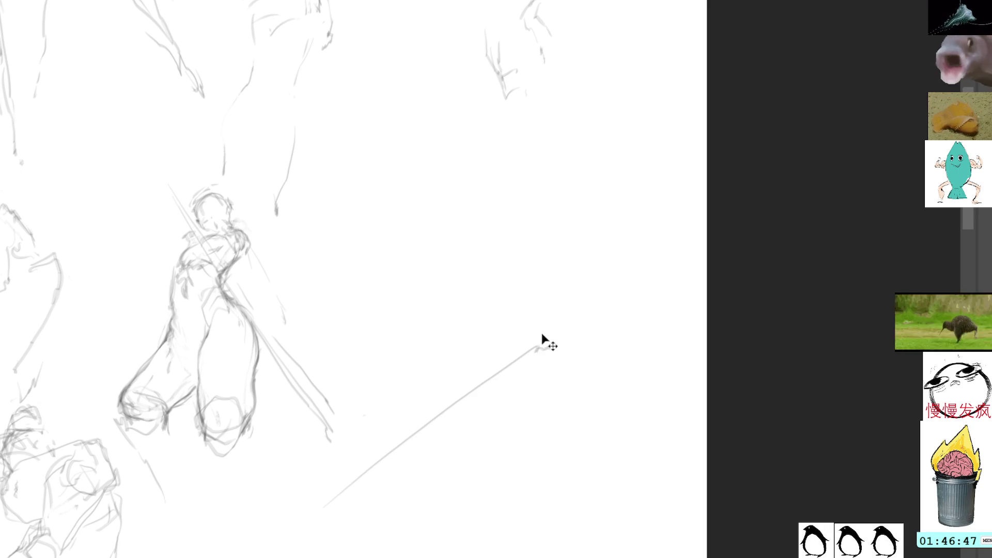
key(ctrl+z)
mouse_move(494, 373)
mouse_down()
mouse_move(558, 339)
mouse_move(506, 418)
mouse_move(397, 517)
mouse_move(325, 540)
mouse_up()
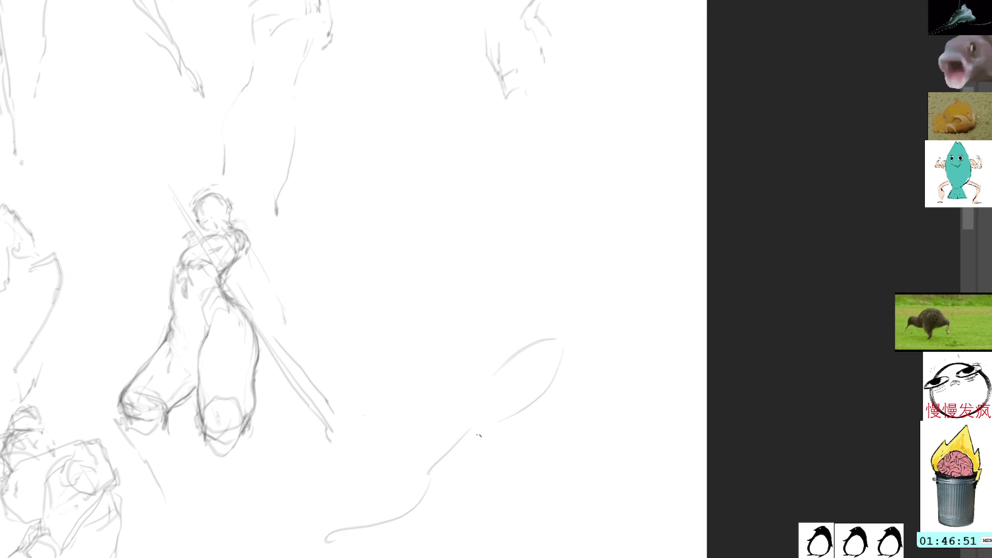
mouse_move(478, 436)
mouse_down()
mouse_move(353, 514)
mouse_move(317, 556)
mouse_up()
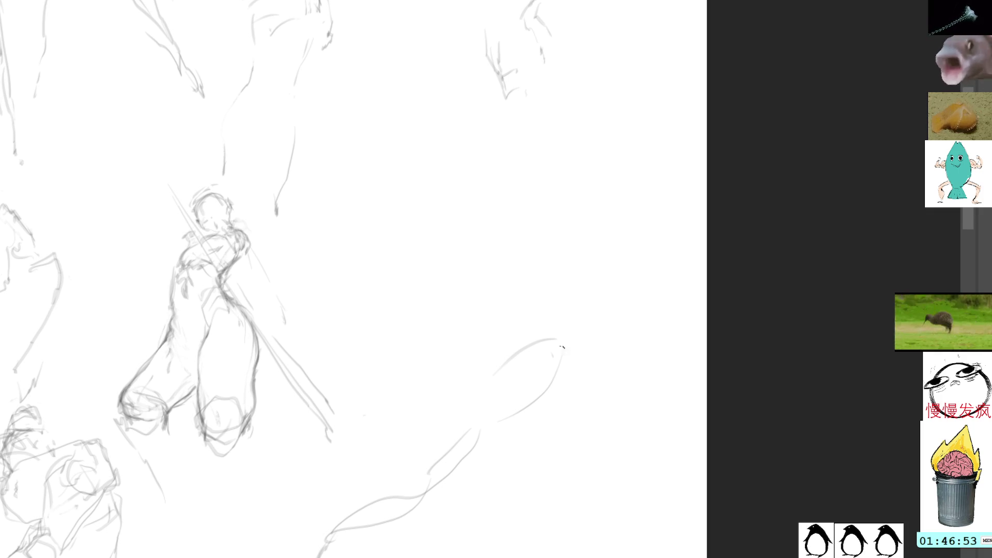
Close the shape with small arcs at its top and add a short stroke further right.
drag(506, 347, 482, 380)
drag(527, 330, 506, 339)
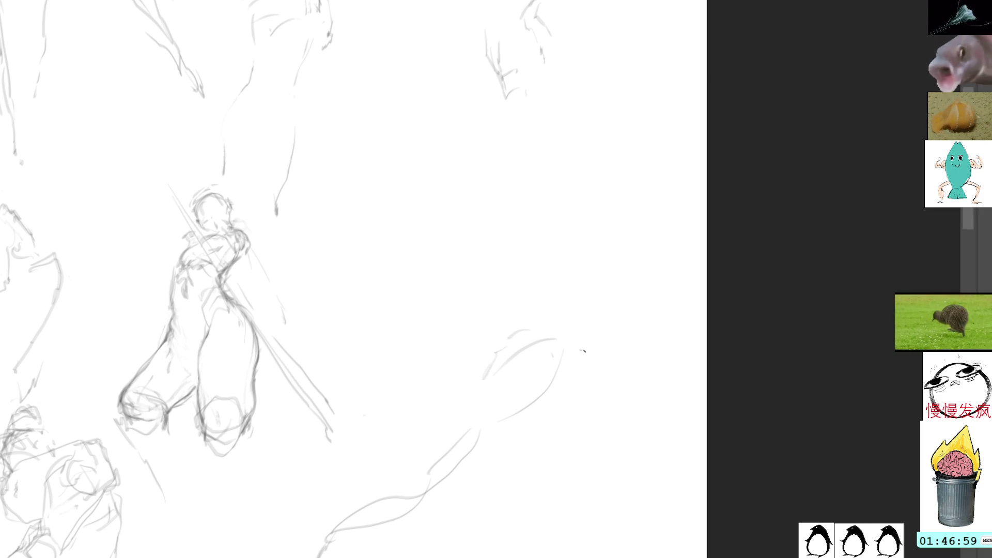
drag(564, 387, 584, 391)
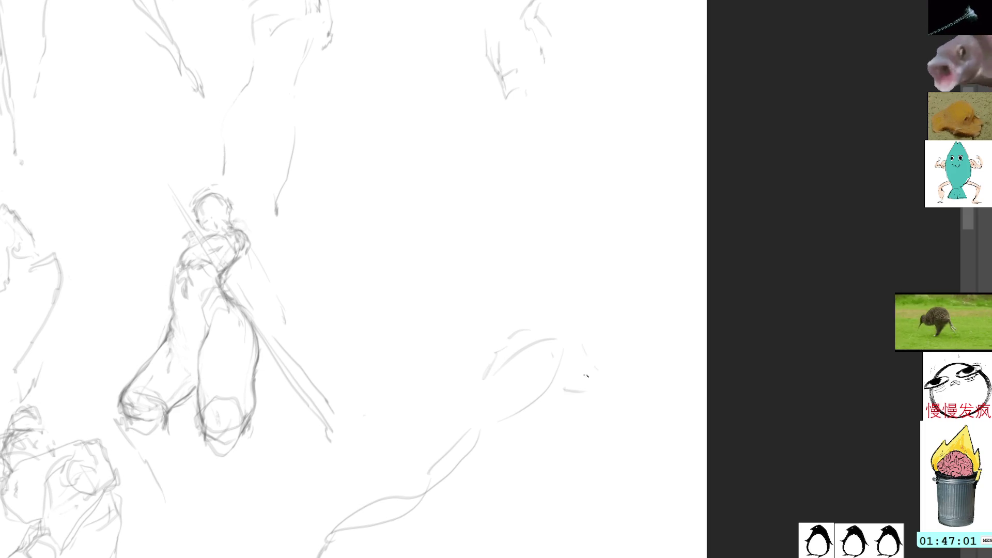
mouse_move(637, 184)
mouse_down()
mouse_move(611, 200)
mouse_move(622, 315)
mouse_up()
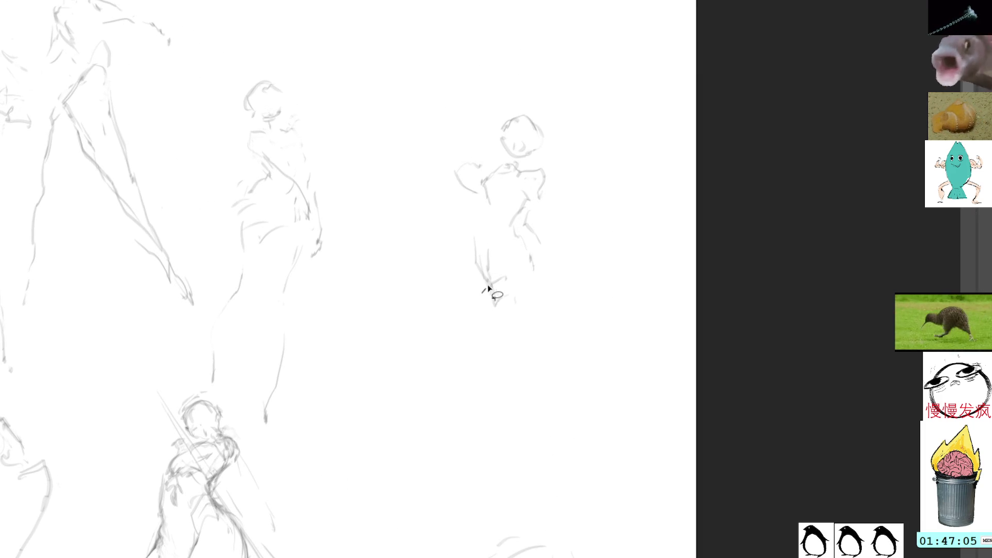
Adjust the right figure's lower legs and redraw the lower leg longer.
mouse_move(488, 288)
mouse_down()
mouse_move(465, 232)
mouse_move(486, 289)
mouse_move(491, 274)
mouse_move(520, 334)
mouse_move(497, 473)
mouse_up()
key(ctrl+shift+a)
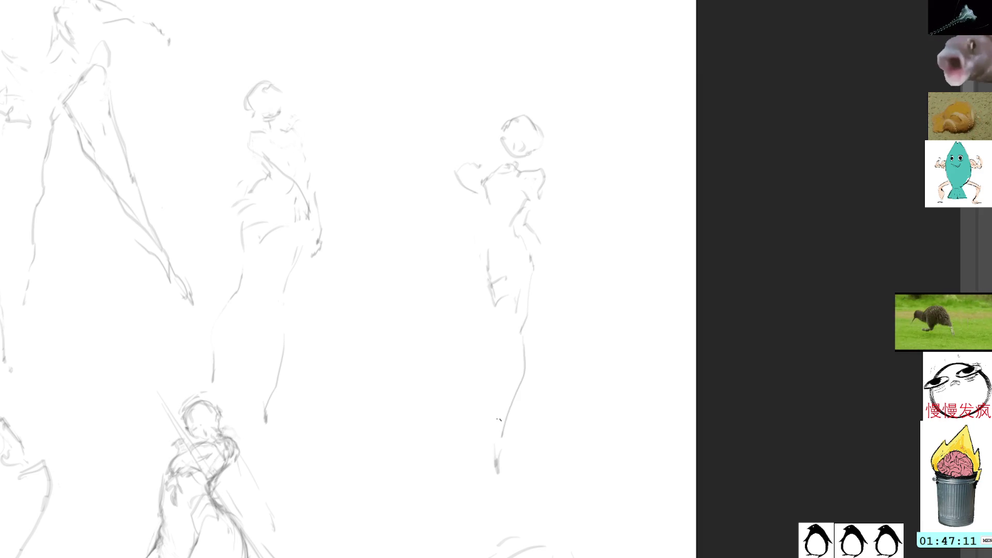
drag(498, 431, 498, 485)
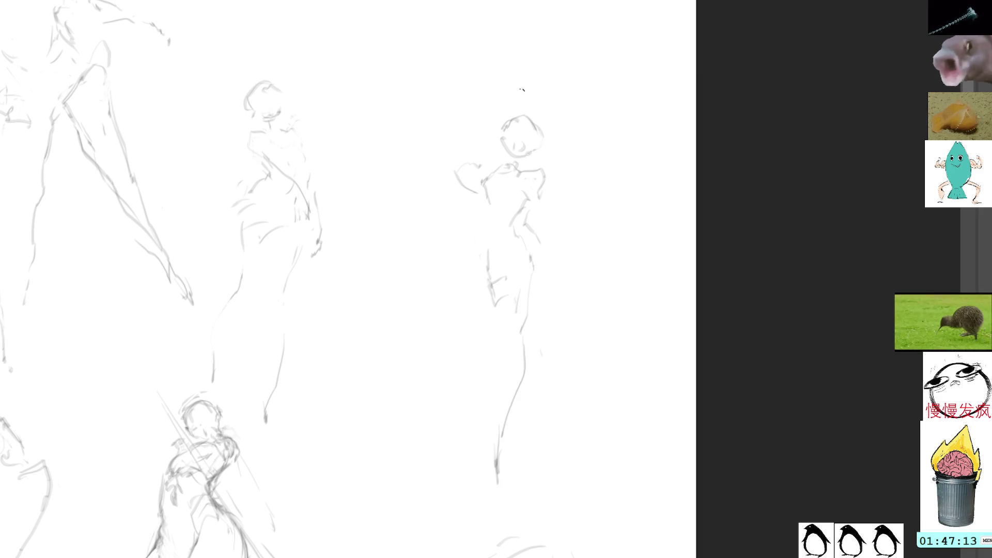
Draw a bent, horizontal arm on the right figure, redoing the first forearm attempt.
mouse_move(487, 209)
mouse_down()
mouse_move(473, 178)
mouse_move(486, 201)
mouse_up()
key(ctrl+d)
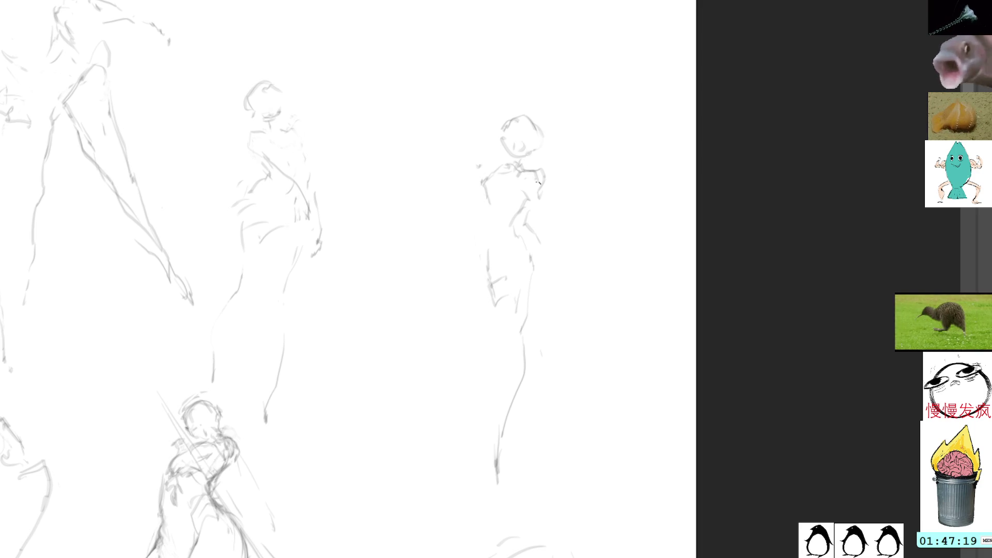
drag(490, 176, 481, 197)
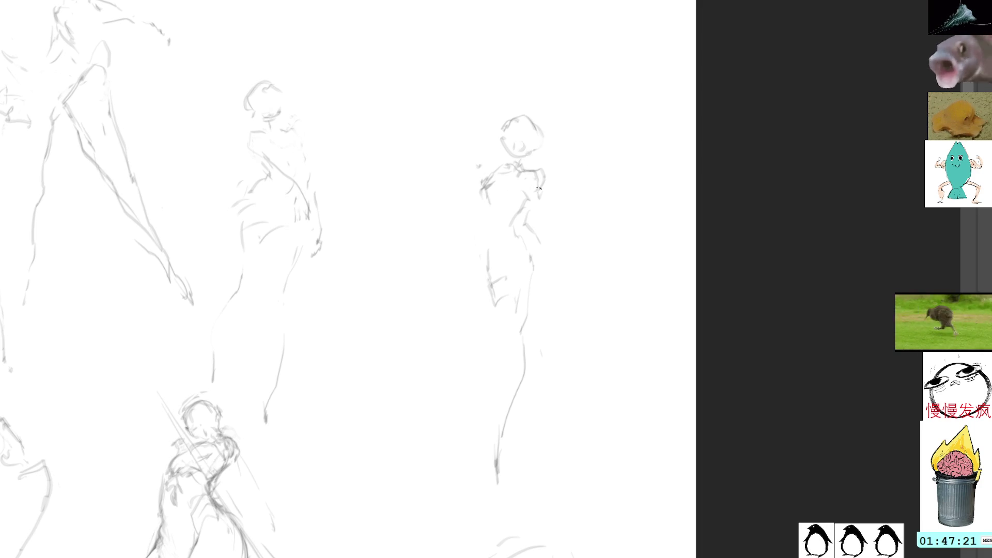
mouse_move(537, 186)
mouse_down()
mouse_move(531, 219)
mouse_move(484, 218)
mouse_up()
key(ctrl+z)
key(ctrl+z)
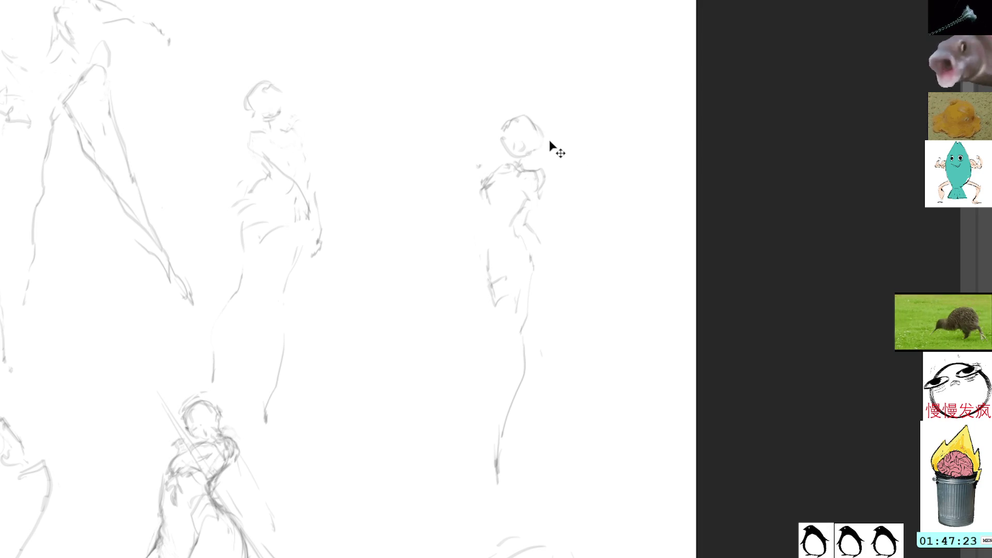
key(ctrl+z)
mouse_move(485, 202)
mouse_down()
mouse_move(476, 219)
mouse_move(513, 213)
mouse_move(464, 243)
mouse_move(512, 217)
mouse_move(515, 227)
mouse_up()
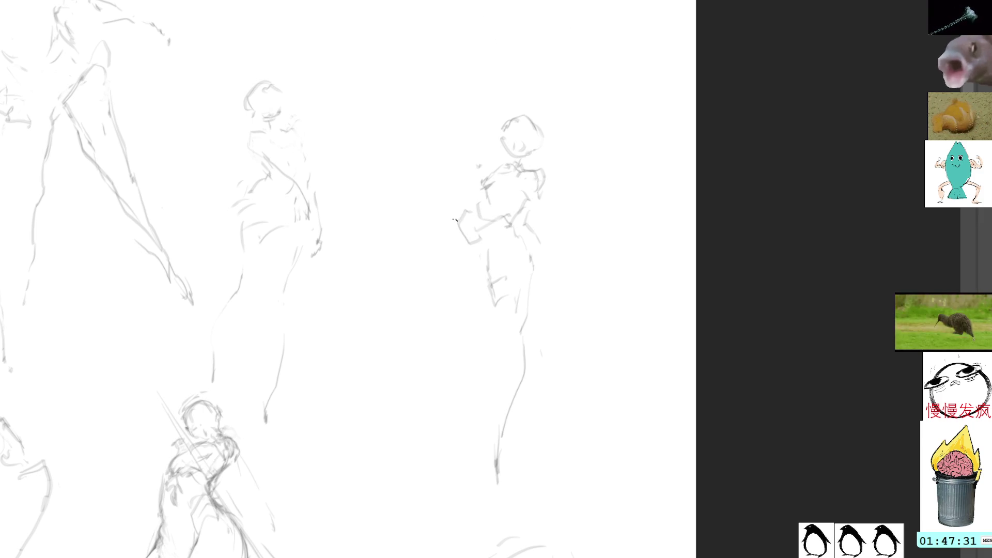
mouse_move(455, 220)
mouse_down()
mouse_move(462, 250)
mouse_move(479, 212)
mouse_move(556, 201)
mouse_move(547, 213)
mouse_move(568, 217)
mouse_move(561, 203)
mouse_up()
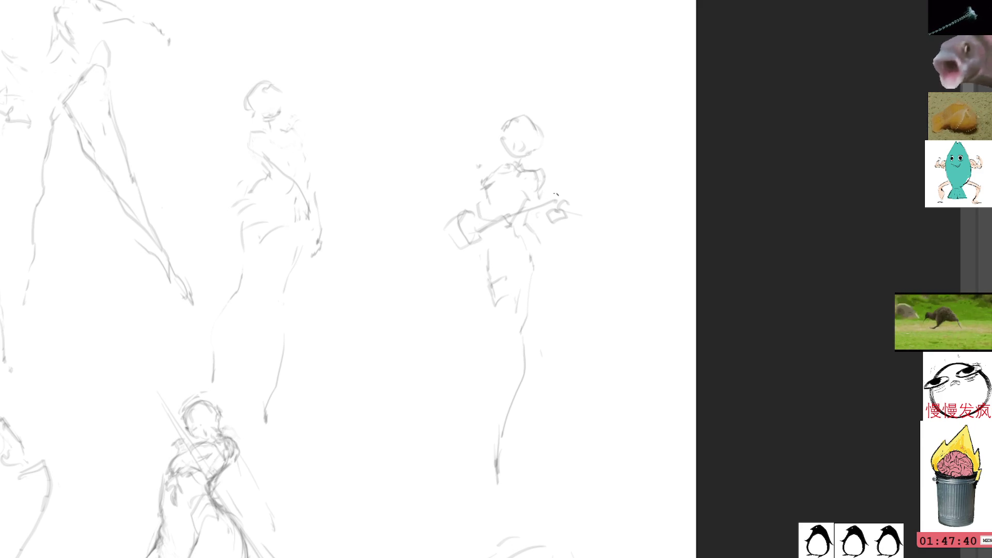
Add a torso stroke, then lasso the right figure, move it up-left beside the central sketch and shorten it.
scroll(556, 194, right, 1)
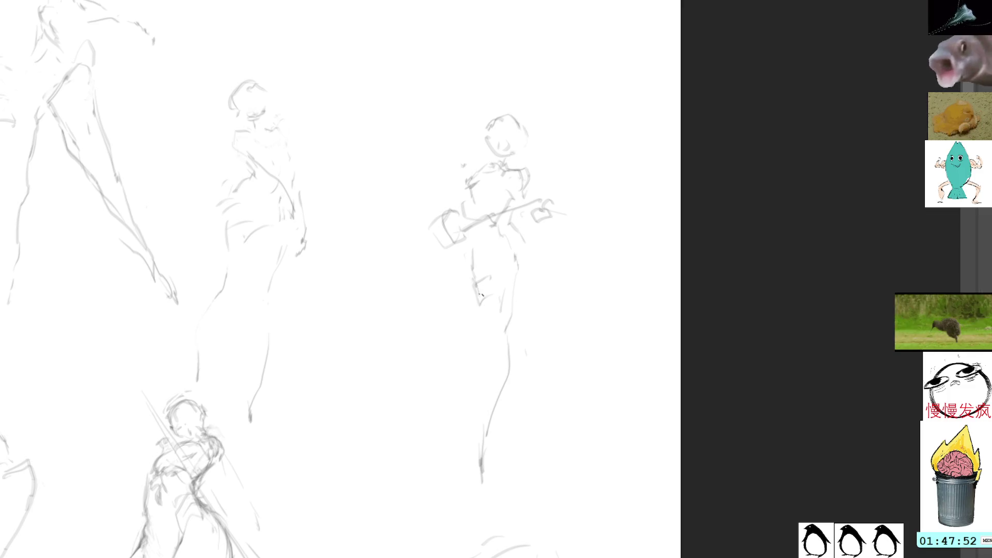
mouse_move(511, 210)
mouse_down()
mouse_move(509, 253)
mouse_move(524, 255)
mouse_move(522, 331)
mouse_up()
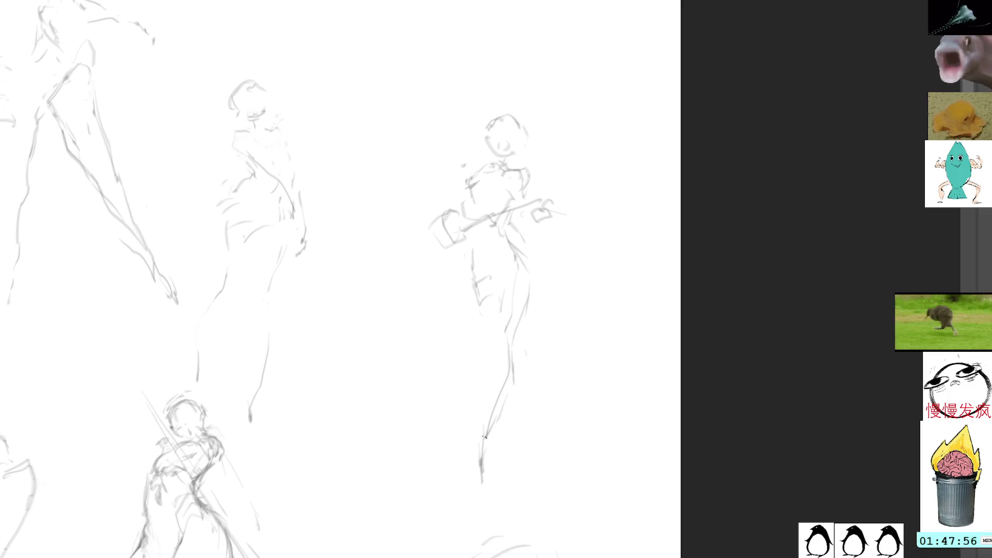
mouse_move(514, 87)
mouse_down()
mouse_move(427, 427)
mouse_move(607, 257)
mouse_move(511, 88)
mouse_up()
drag(543, 293, 395, 147)
drag(363, 366, 359, 339)
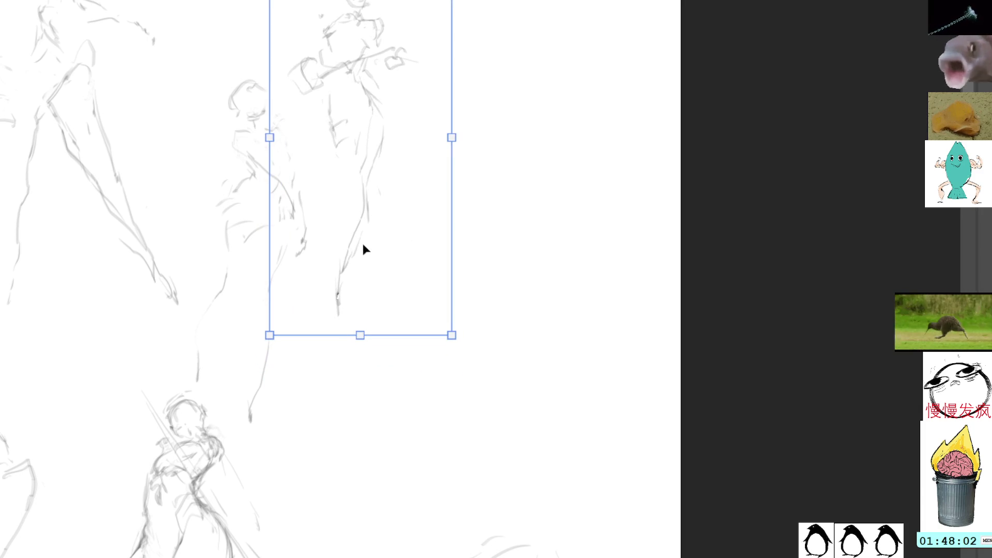
drag(364, 248, 367, 261)
key(Return)
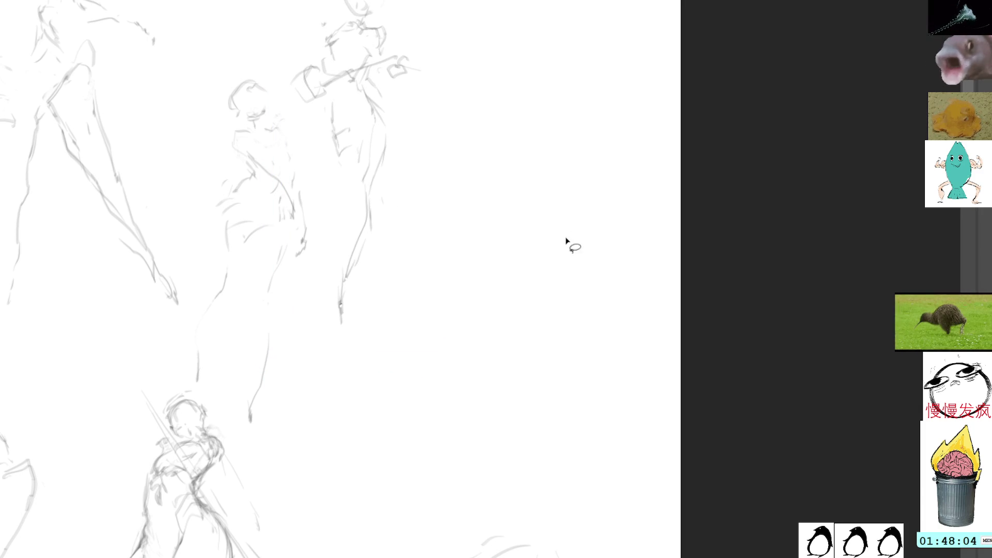
Draw a sweeping curve for a new figure and shift it slightly up and right.
scroll(581, 300, up, 3)
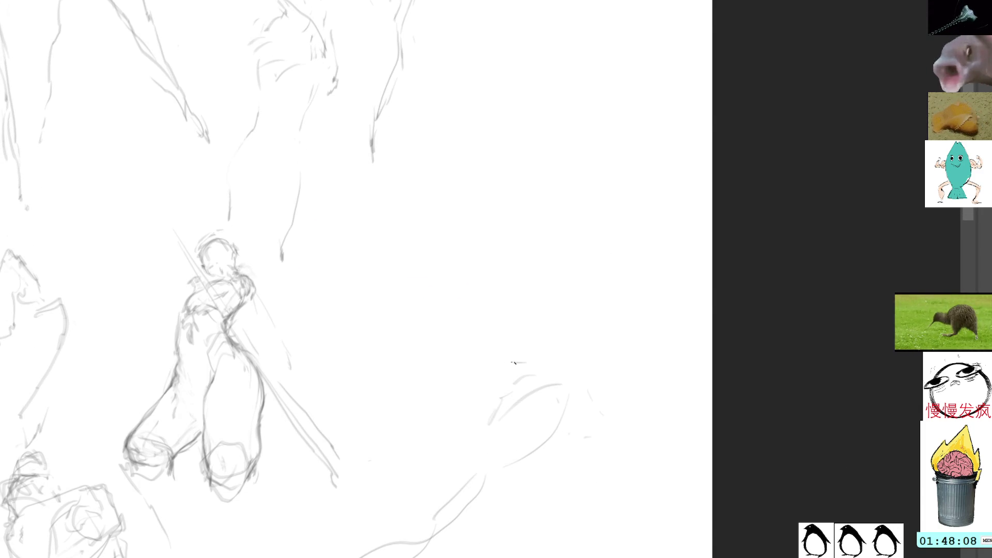
mouse_move(529, 338)
mouse_down()
mouse_move(385, 468)
mouse_move(336, 555)
mouse_move(642, 316)
mouse_up()
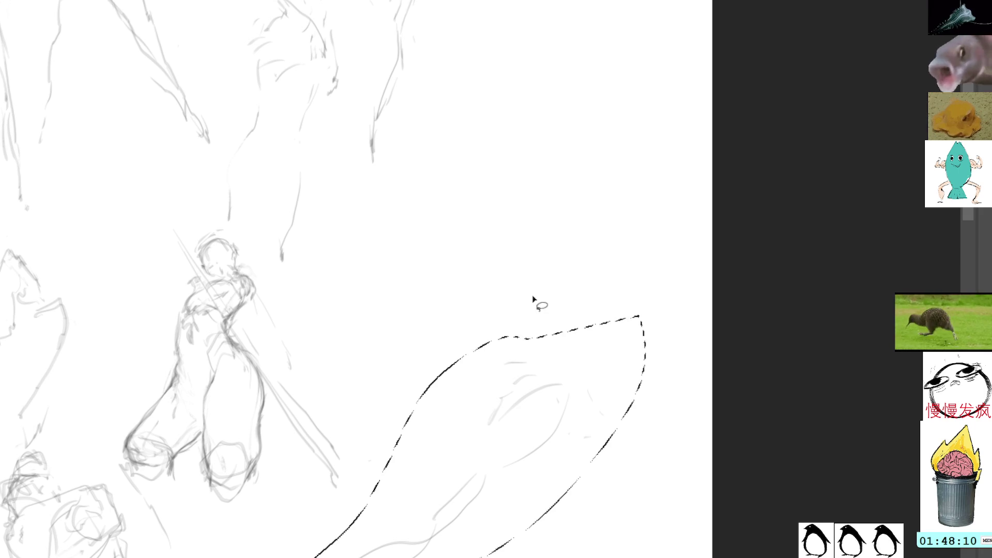
key(ctrl+t)
drag(598, 343, 621, 313)
key(Return)
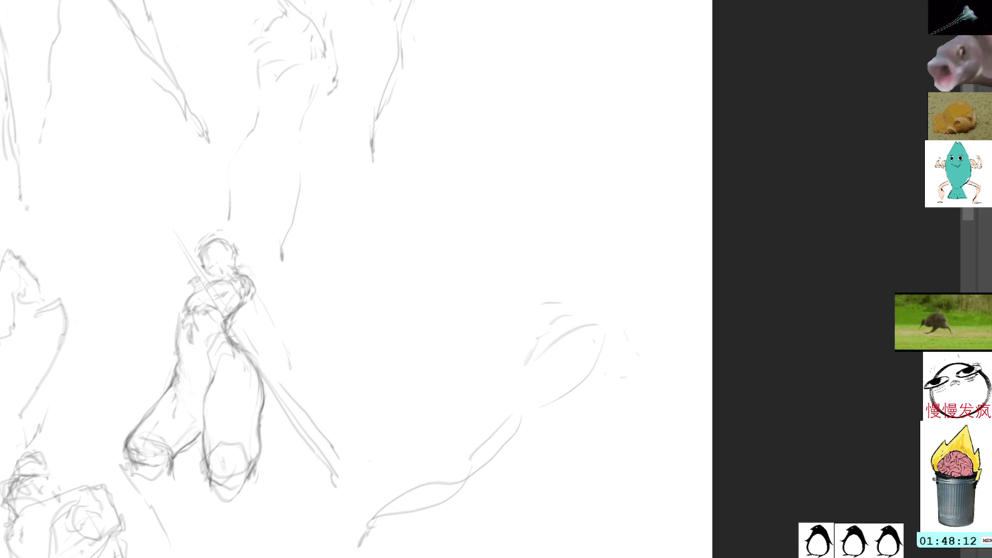
Sketch the new figure's head top, head contour and body strokes.
key(b)
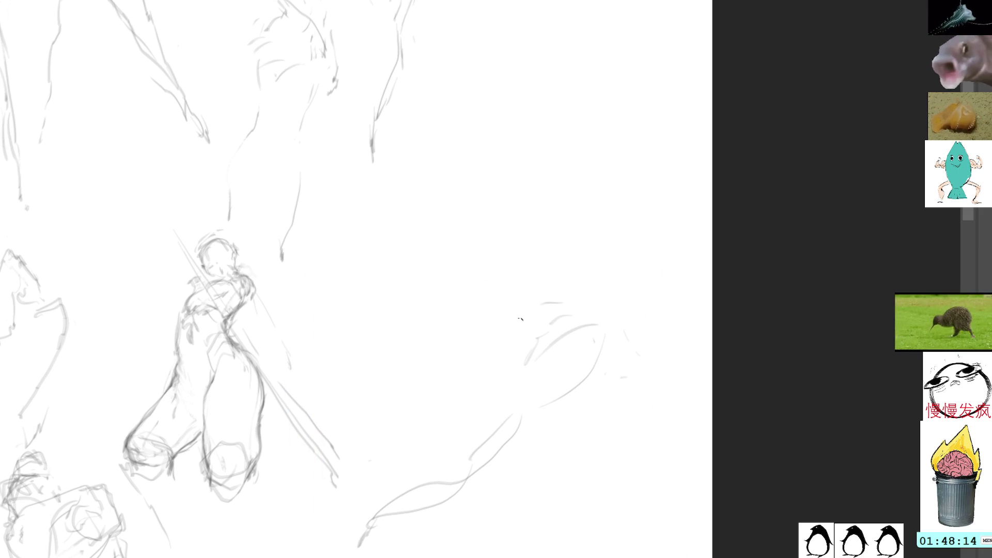
mouse_move(511, 344)
mouse_down()
mouse_move(508, 316)
mouse_move(489, 315)
mouse_move(497, 349)
mouse_move(522, 356)
mouse_up()
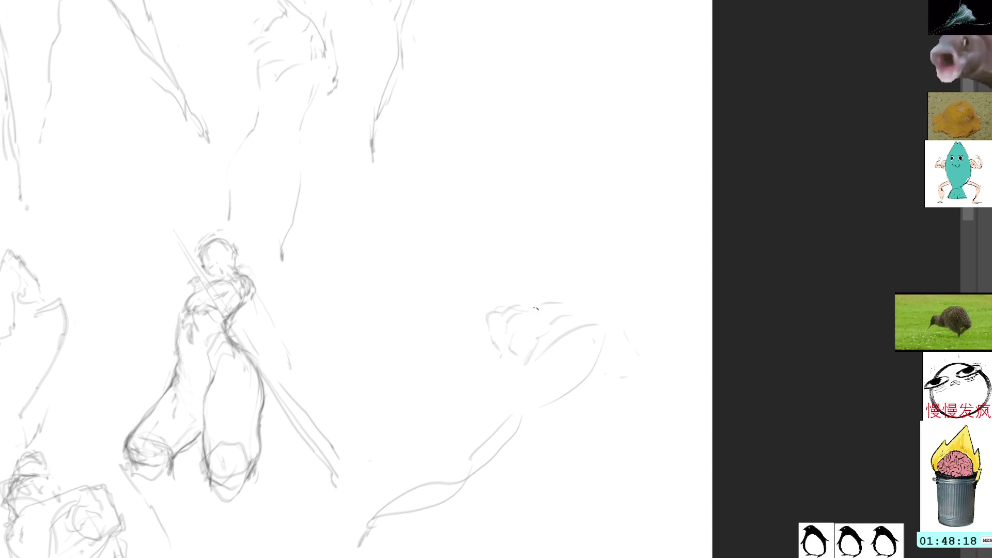
drag(544, 302, 580, 312)
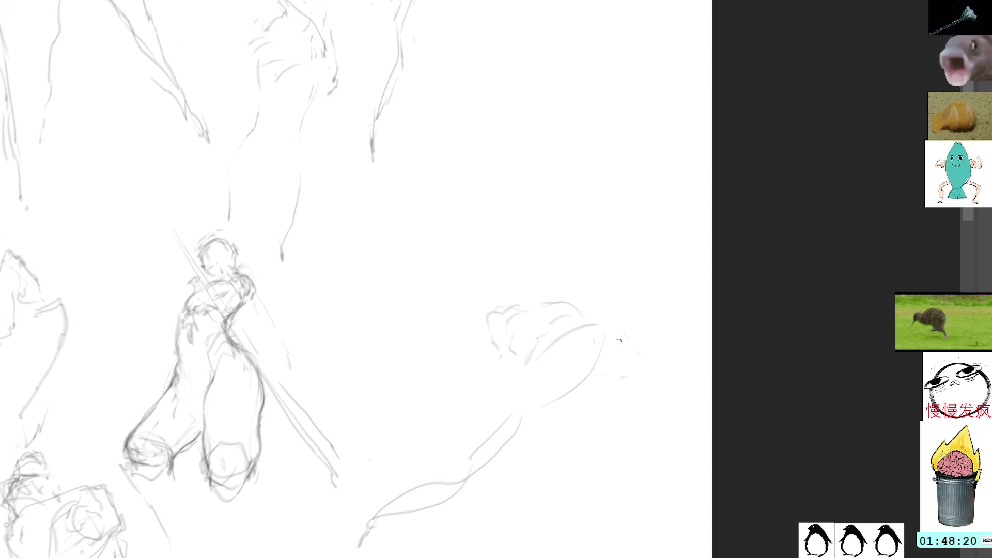
drag(629, 358, 624, 373)
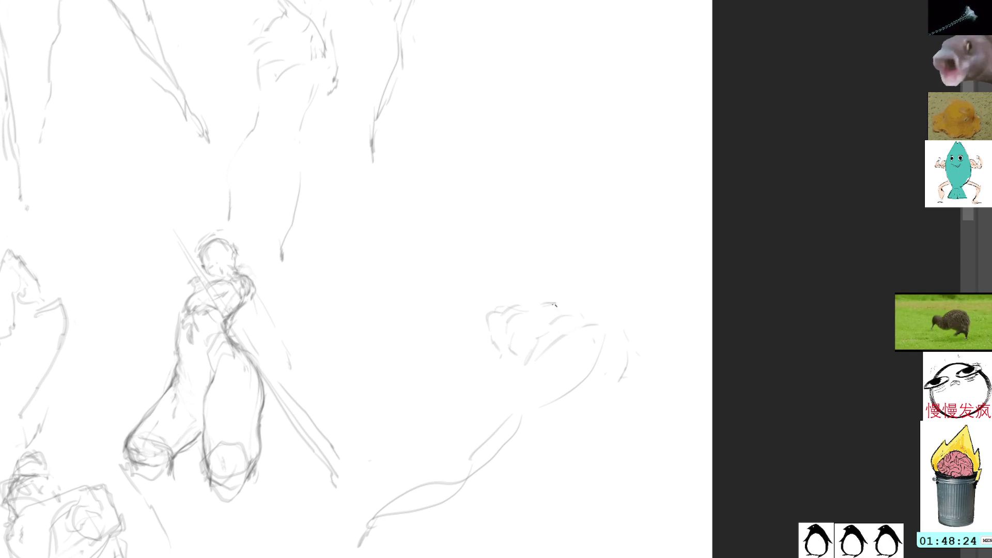
drag(557, 302, 494, 308)
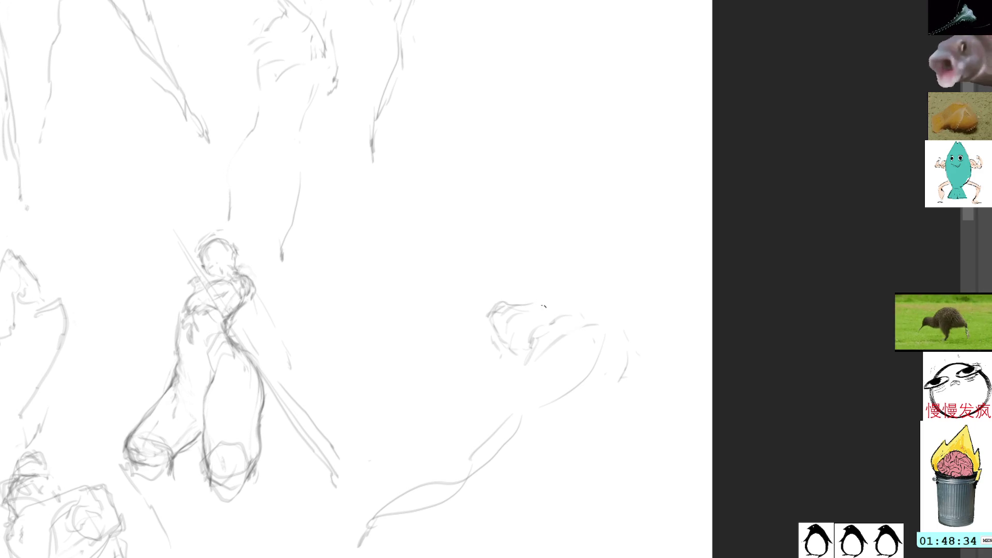
drag(568, 327, 609, 322)
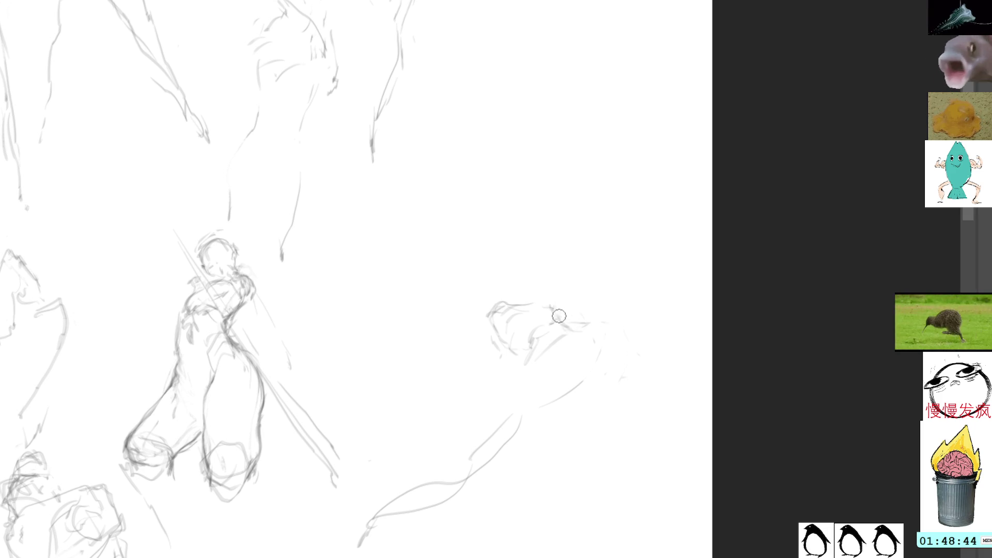
mouse_move(549, 301)
mouse_down()
mouse_move(569, 323)
mouse_move(595, 324)
mouse_up()
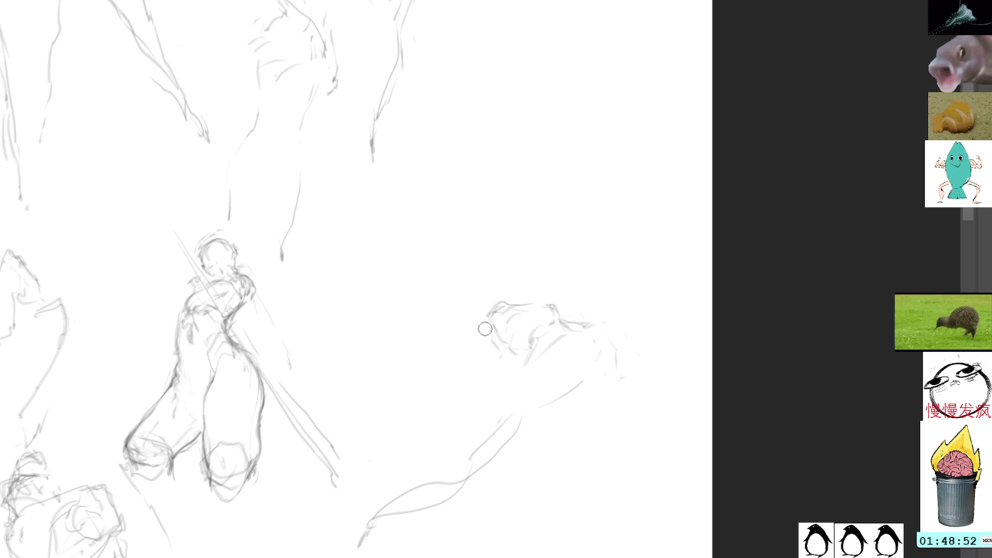
Lasso the new lower-right sketch and move it down toward the canvas bottom.
mouse_move(539, 265)
mouse_down()
mouse_move(390, 469)
mouse_move(664, 458)
mouse_move(648, 335)
mouse_up()
mouse_move(581, 345)
mouse_down()
mouse_move(584, 442)
mouse_move(606, 477)
mouse_up()
key(Return)
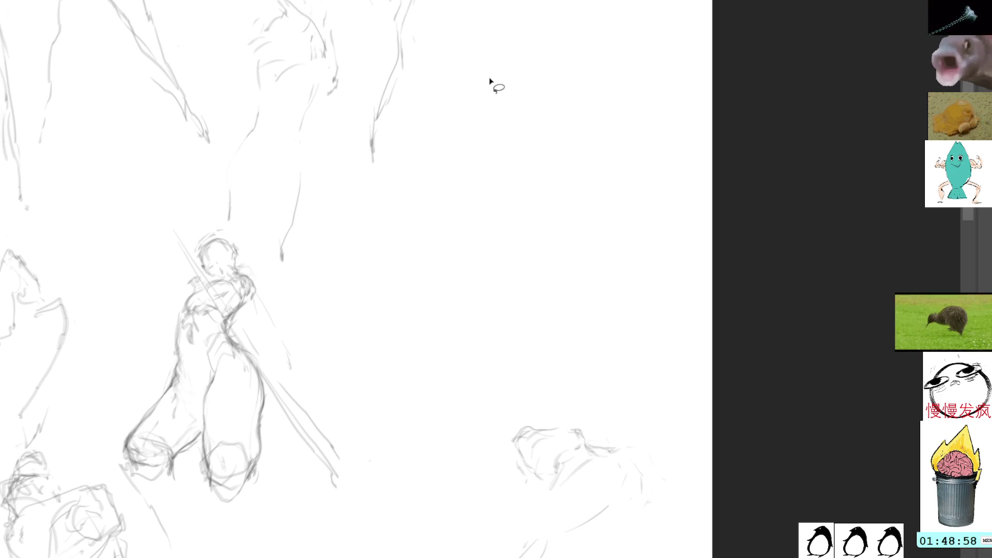
Draw a small head in the upper-centre gap and delete its top arcs.
mouse_move(434, 148)
mouse_down()
mouse_move(437, 163)
mouse_move(438, 123)
mouse_move(465, 83)
mouse_move(480, 81)
mouse_move(486, 105)
mouse_move(432, 132)
mouse_move(467, 103)
mouse_move(471, 119)
mouse_up()
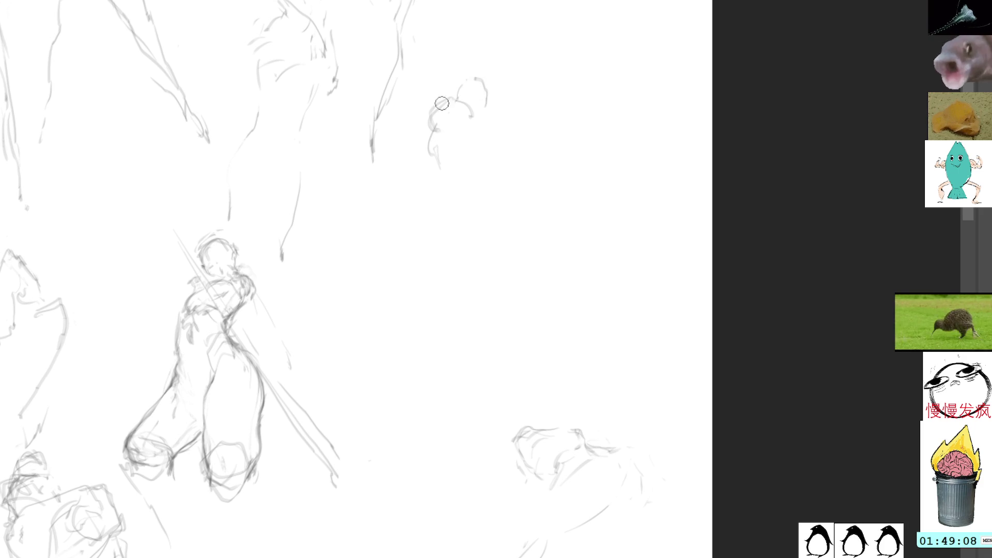
drag(445, 140, 450, 144)
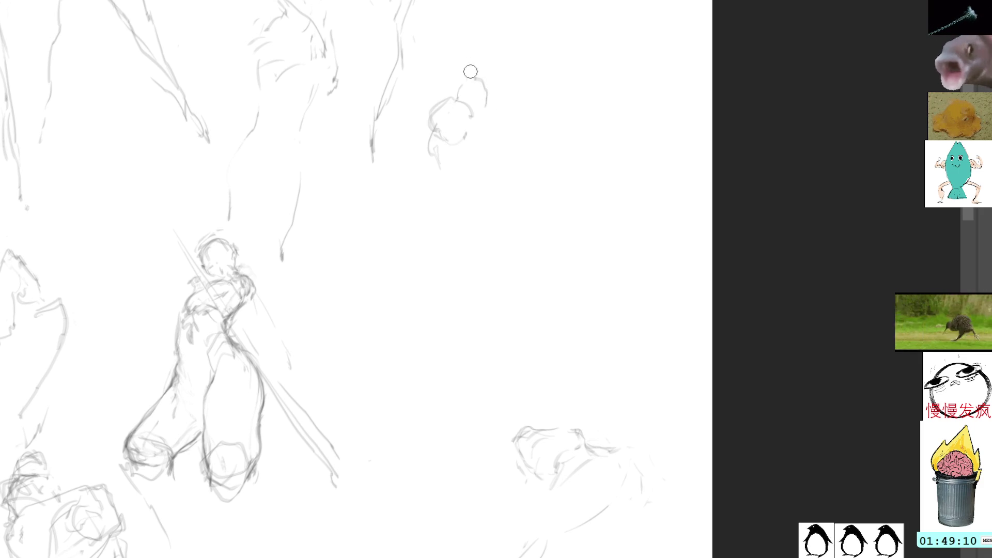
mouse_move(470, 71)
mouse_down()
mouse_move(491, 115)
mouse_move(482, 75)
mouse_up()
key(Delete)
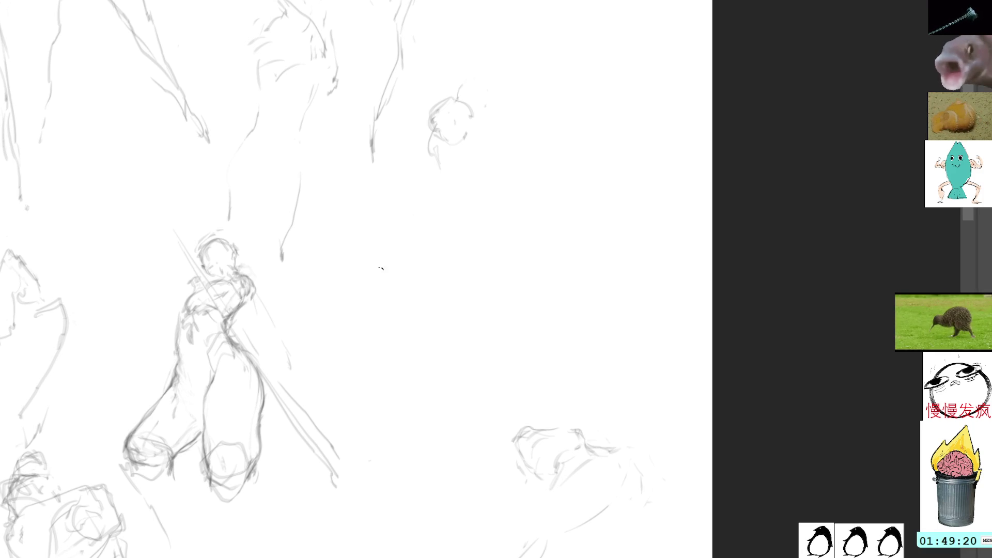
Sketch a reclining figure with a looped head, outstretched arm and body curve in the middle.
mouse_move(381, 273)
mouse_down()
mouse_move(387, 288)
mouse_move(397, 278)
mouse_move(434, 280)
mouse_move(459, 301)
mouse_move(448, 289)
mouse_move(501, 282)
mouse_up()
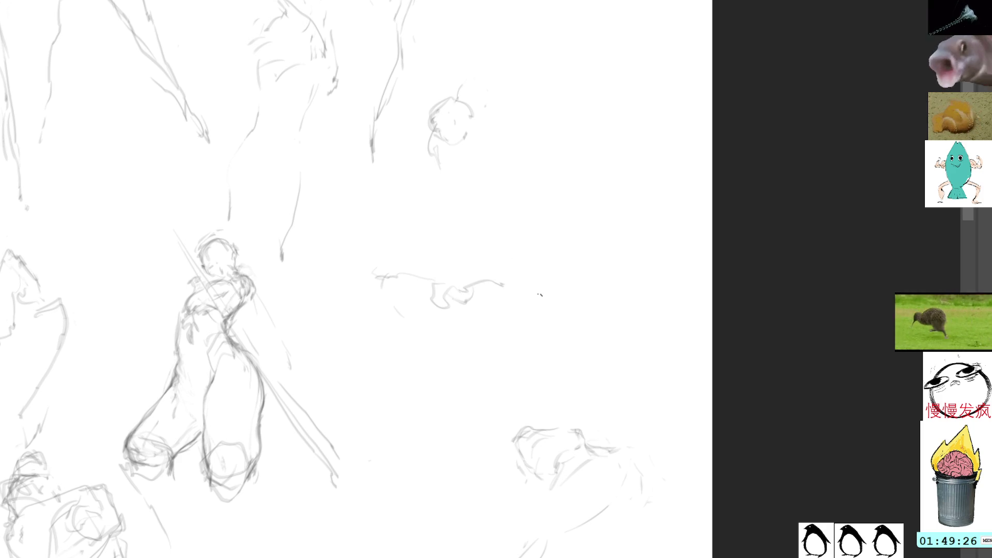
mouse_move(380, 276)
mouse_down()
mouse_move(355, 288)
mouse_move(362, 313)
mouse_up()
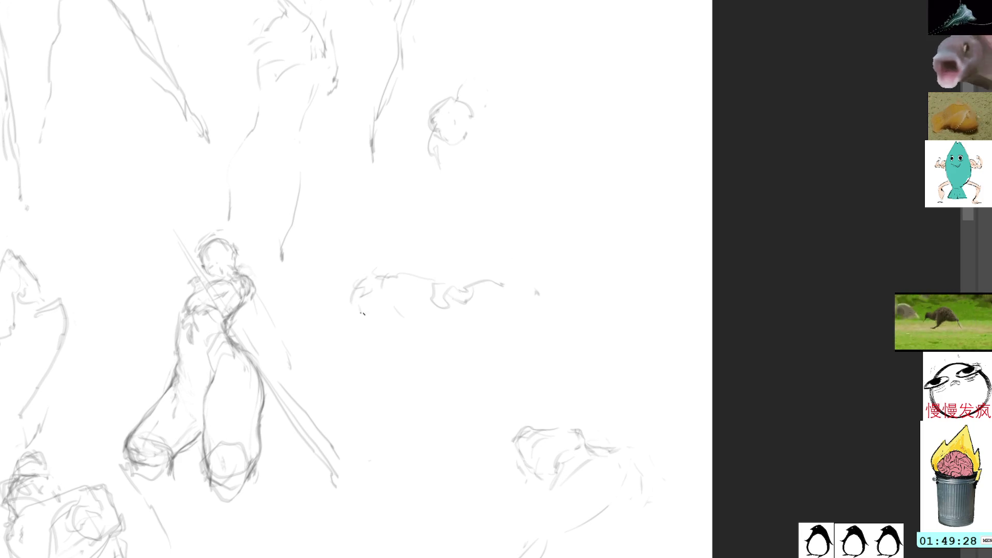
mouse_move(381, 261)
mouse_down()
mouse_move(362, 308)
mouse_move(399, 284)
mouse_move(383, 305)
mouse_move(358, 301)
mouse_move(369, 279)
mouse_move(357, 302)
mouse_move(359, 287)
mouse_move(372, 313)
mouse_move(373, 288)
mouse_up()
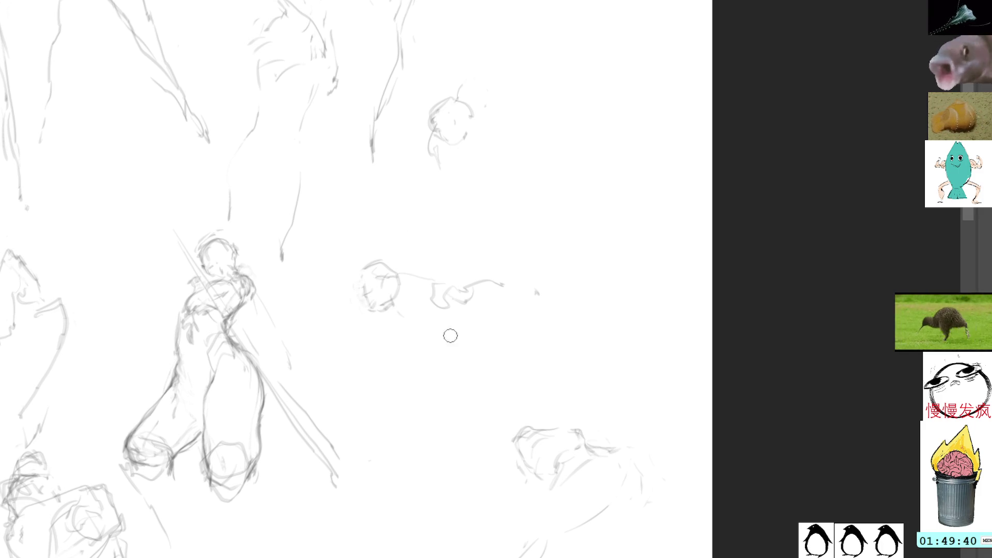
drag(387, 320, 442, 316)
drag(397, 343, 390, 355)
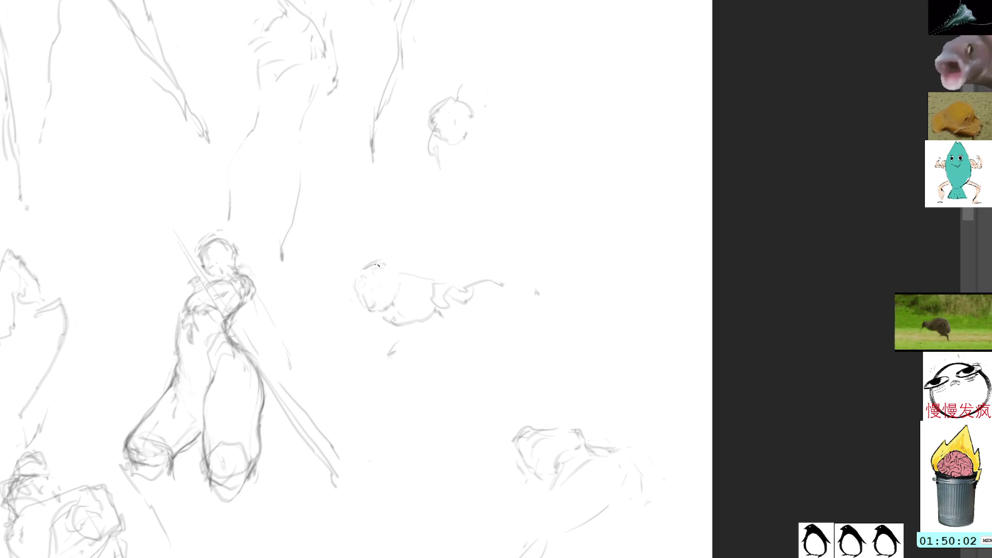
mouse_move(376, 262)
mouse_down()
mouse_move(399, 278)
mouse_move(395, 294)
mouse_move(460, 290)
mouse_up()
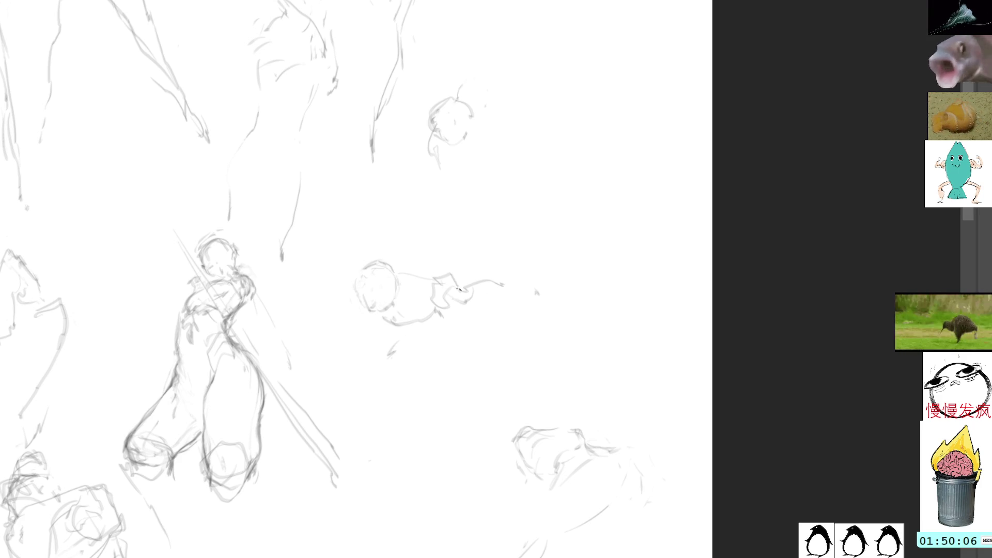
drag(368, 263, 385, 262)
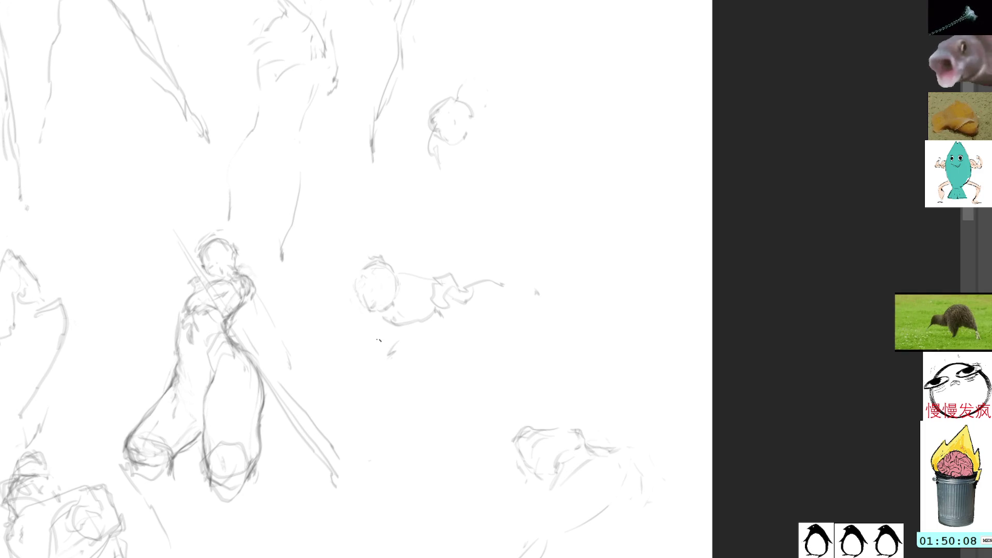
drag(379, 340, 361, 358)
mouse_move(444, 324)
mouse_down()
mouse_move(431, 352)
mouse_move(390, 382)
mouse_move(405, 344)
mouse_up()
Lasso the reclining figure and move it up and to the right.
key(ctrl+shift+a)
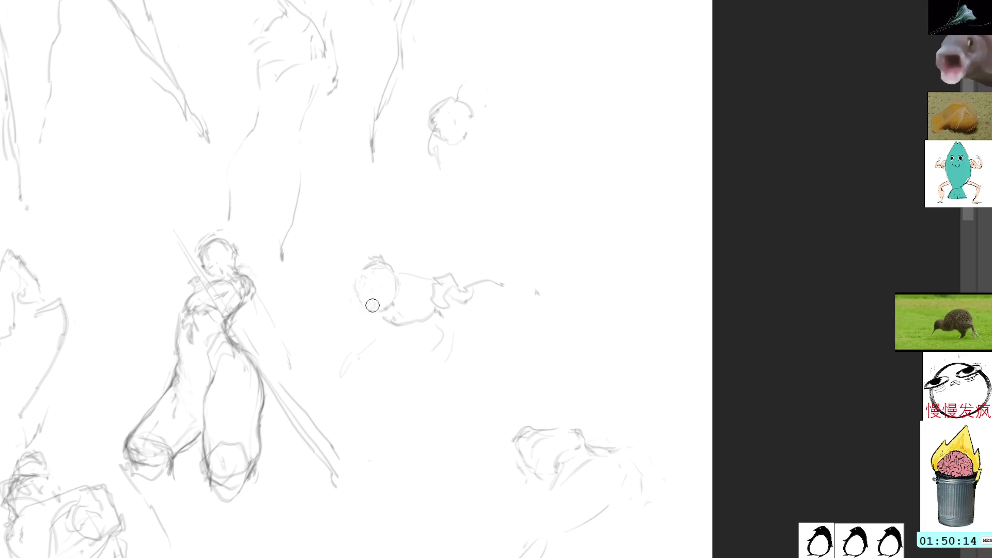
mouse_move(389, 225)
mouse_down()
mouse_move(350, 393)
mouse_move(513, 222)
mouse_up()
key(ctrl+t)
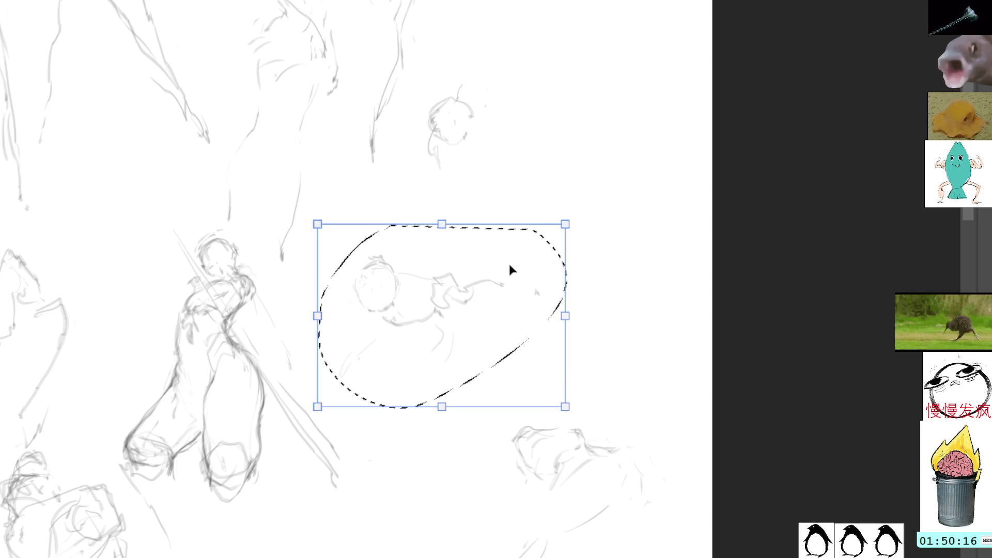
drag(509, 262, 557, 215)
key(Return)
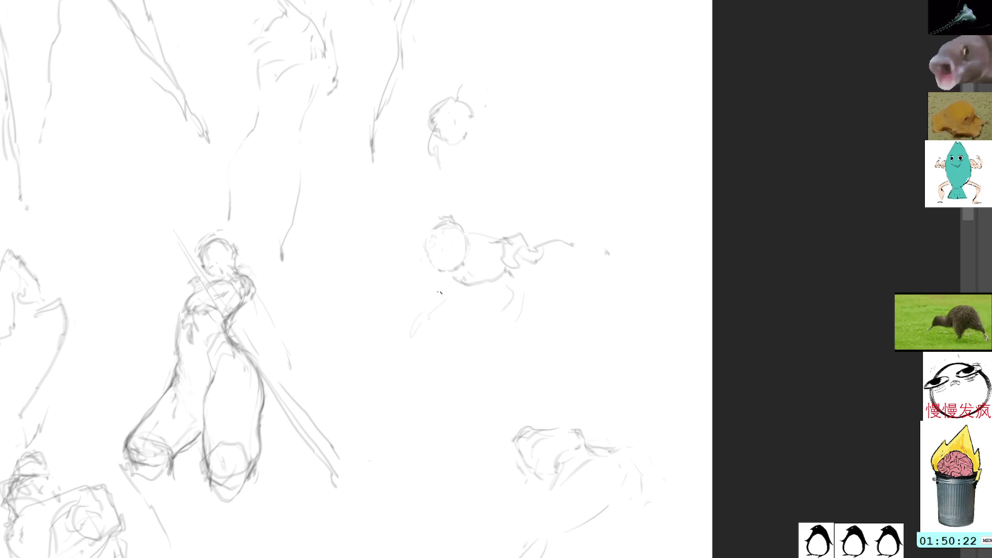
Hatch the reaching figure's lower body and draw a long leg line down-left.
mouse_move(439, 293)
mouse_down()
mouse_move(398, 327)
mouse_move(403, 340)
mouse_move(369, 379)
mouse_up()
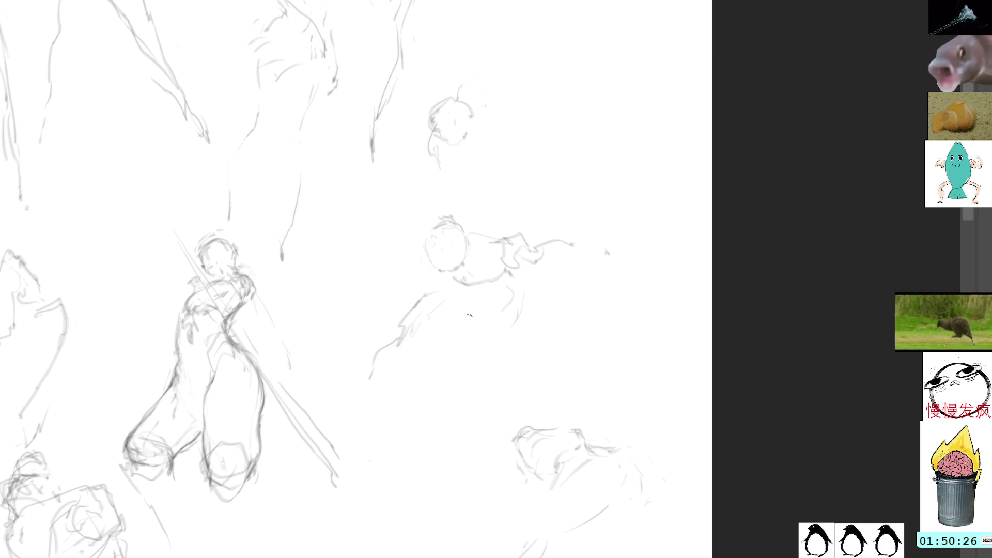
drag(484, 304, 520, 301)
mouse_move(458, 327)
mouse_down()
mouse_move(490, 298)
mouse_move(460, 310)
mouse_move(499, 356)
mouse_move(517, 305)
mouse_move(477, 357)
mouse_move(481, 373)
mouse_up()
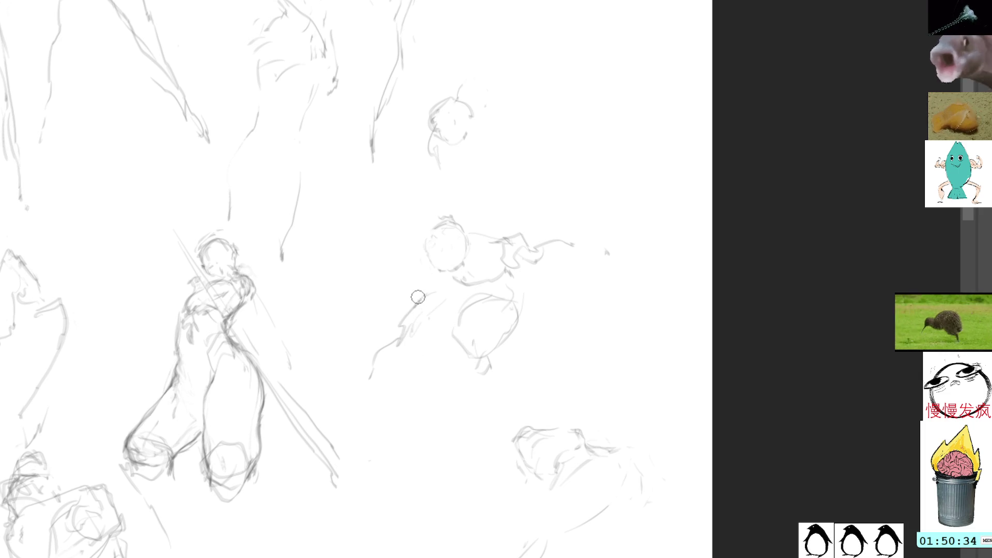
mouse_move(434, 305)
mouse_down()
mouse_move(337, 402)
mouse_move(330, 421)
mouse_up()
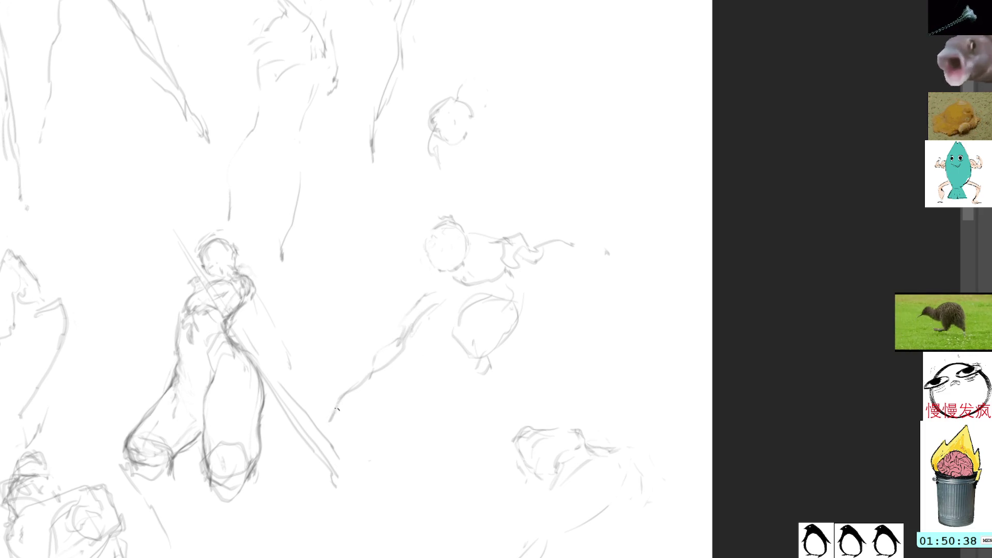
mouse_move(459, 204)
mouse_down()
mouse_move(416, 227)
mouse_move(354, 454)
mouse_move(665, 275)
mouse_move(656, 160)
mouse_up()
drag(586, 171, 605, 139)
key(ctrl+d)
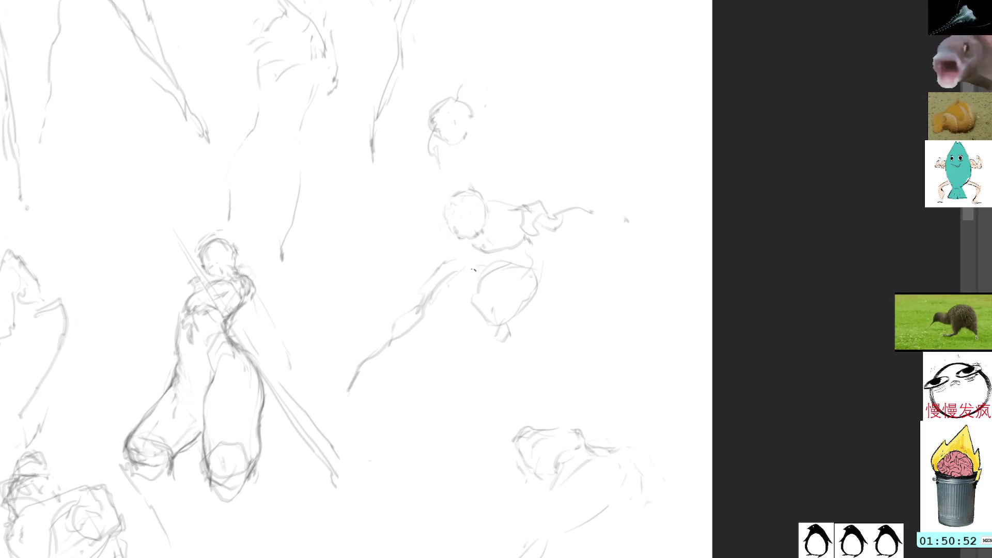
Add lower-body and forearm strokes, then lasso the whole reaching figure.
mouse_move(473, 269)
mouse_down()
mouse_move(473, 305)
mouse_move(524, 311)
mouse_up()
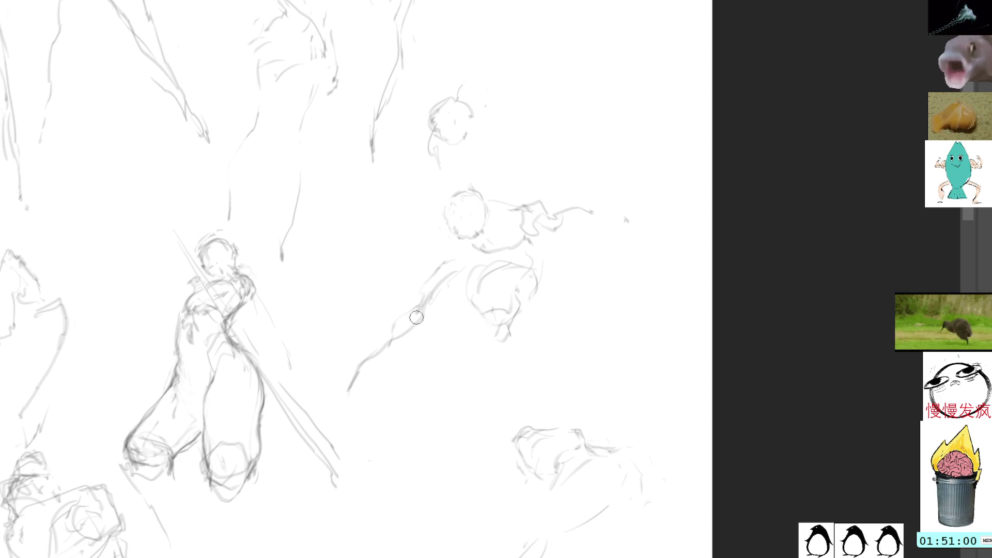
drag(444, 311, 330, 411)
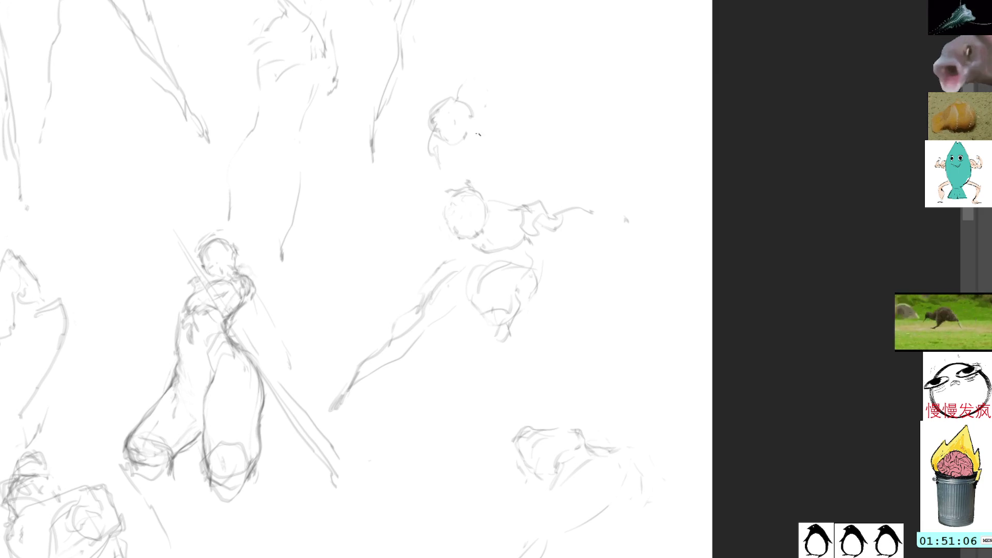
key(l)
mouse_move(515, 166)
mouse_down()
mouse_move(356, 254)
mouse_move(467, 414)
mouse_move(684, 248)
mouse_move(653, 158)
mouse_up()
Squash the reaching figure down from its top and add a sloping body stroke under the small head.
key(ctrl+t)
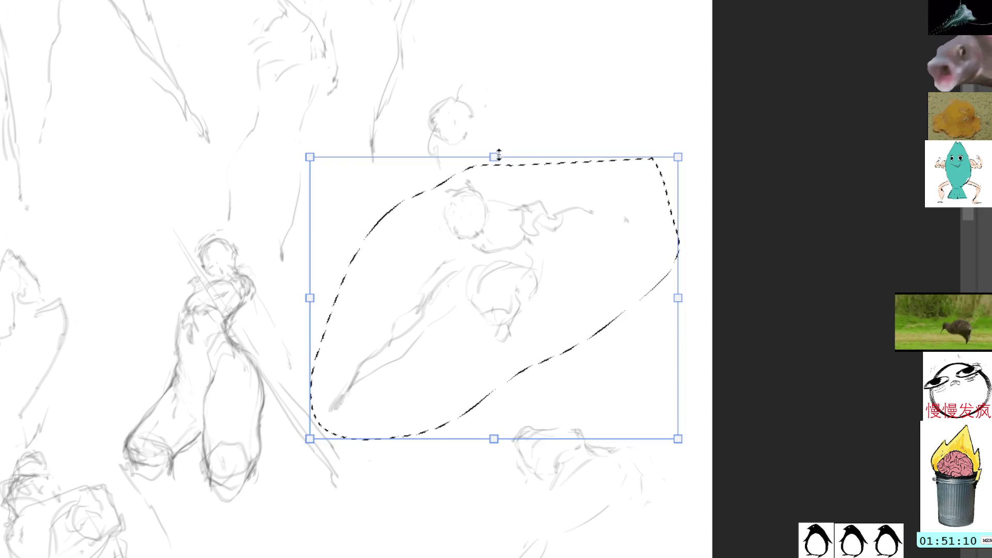
mouse_move(496, 155)
mouse_down()
mouse_move(510, 333)
mouse_move(451, 507)
mouse_move(541, 156)
mouse_move(515, 195)
mouse_up()
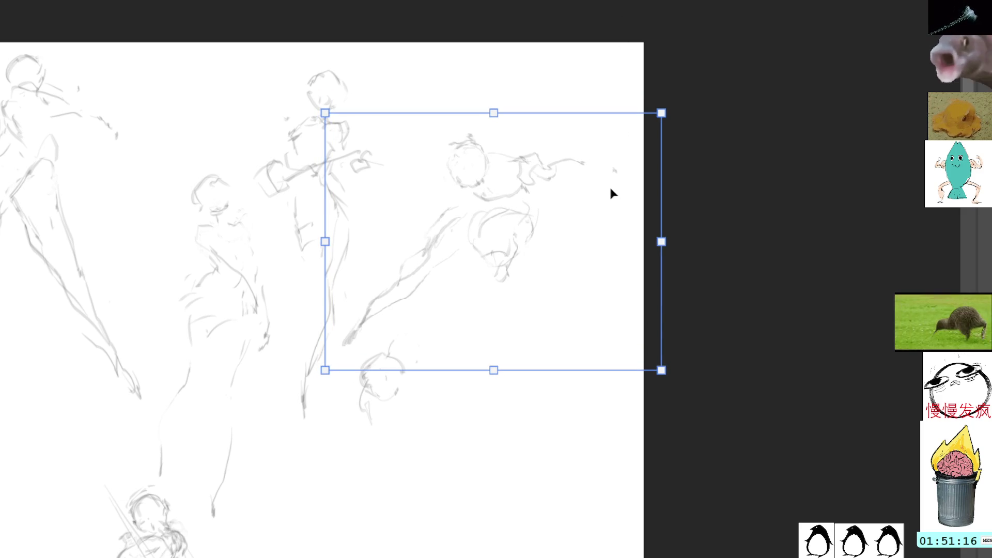
key(Return)
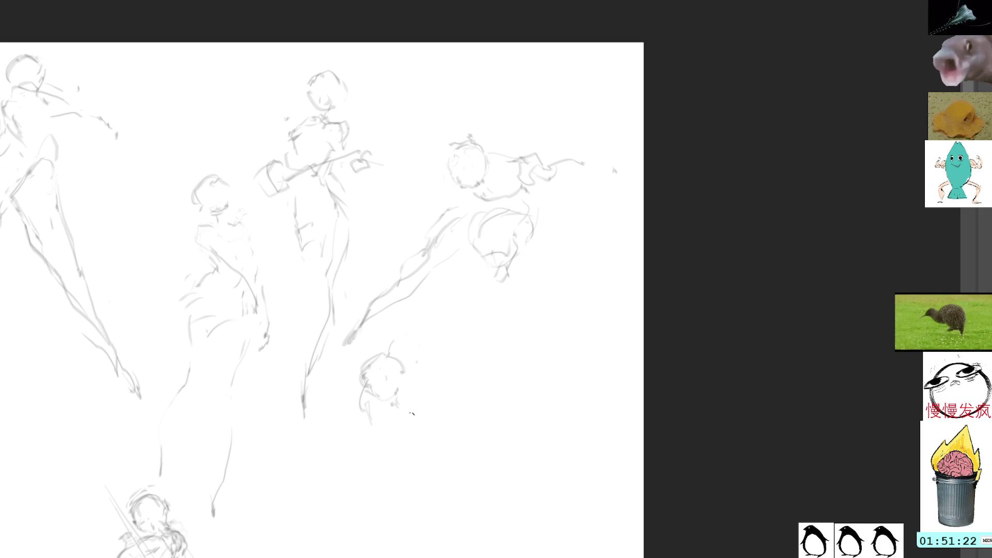
mouse_move(377, 412)
mouse_down()
mouse_move(372, 431)
mouse_move(435, 430)
mouse_move(450, 339)
mouse_move(440, 301)
mouse_up()
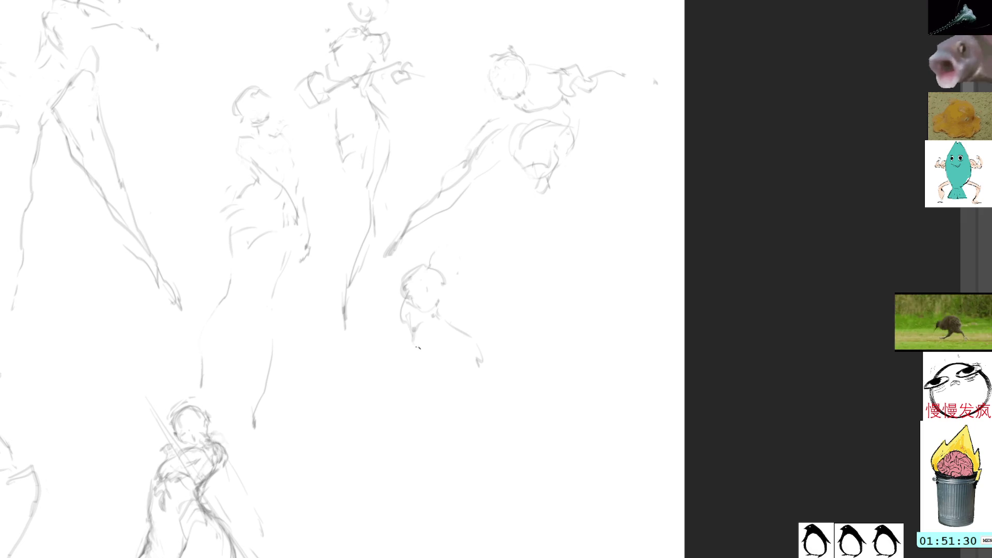
Give the small figure arm strokes, a raised arm, a side stroke and a lower body.
mouse_move(419, 347)
mouse_down()
mouse_move(467, 378)
mouse_move(520, 352)
mouse_up()
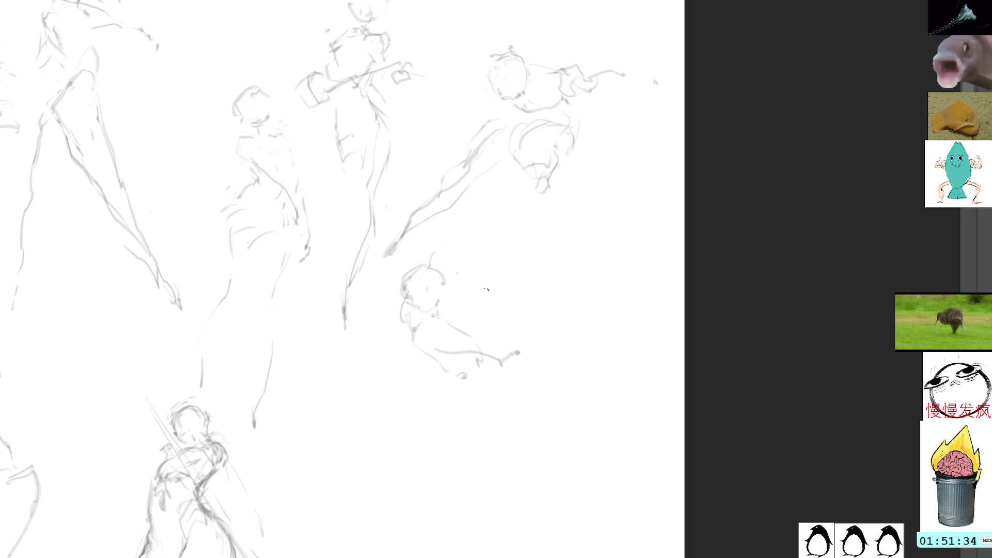
mouse_move(402, 295)
mouse_down()
mouse_move(403, 334)
mouse_move(407, 326)
mouse_up()
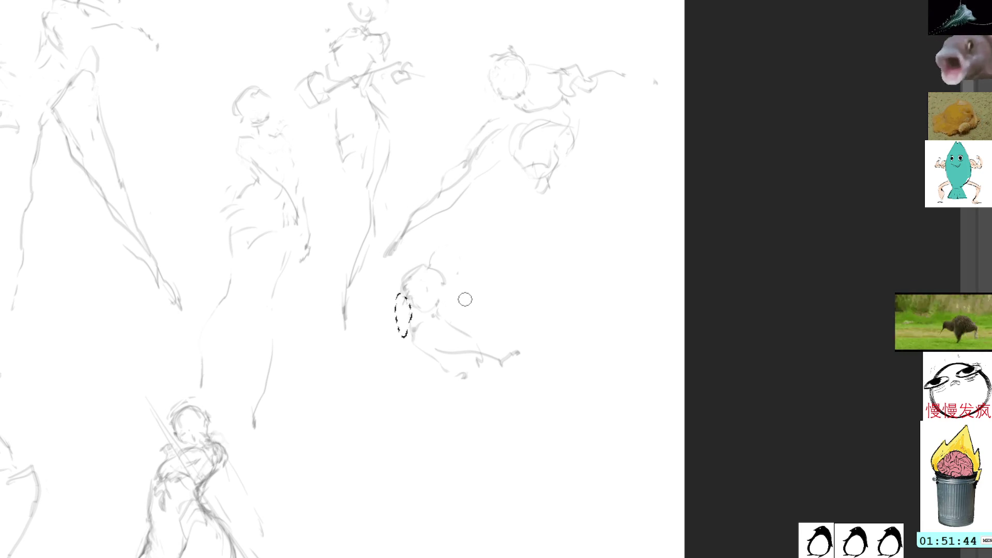
key(l)
click(493, 298)
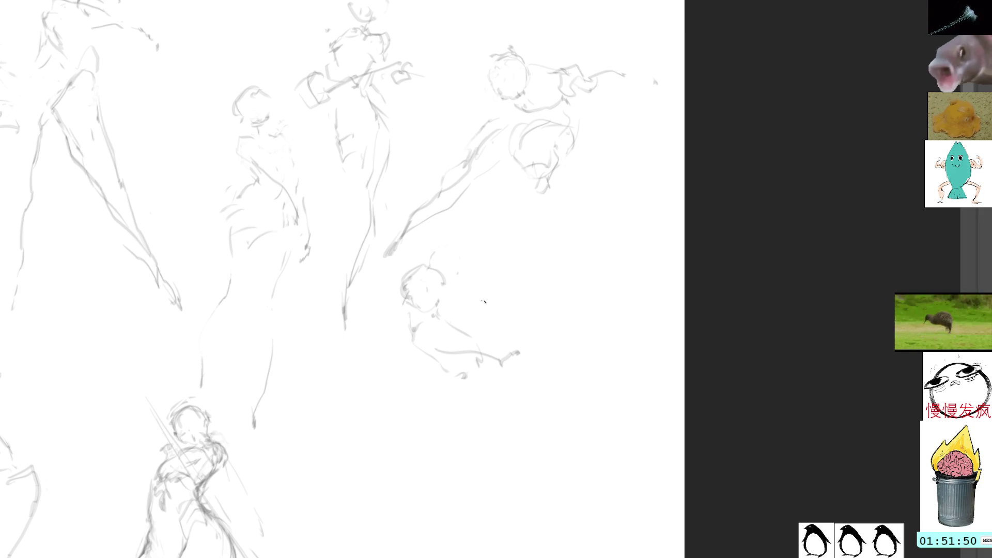
drag(483, 289, 457, 242)
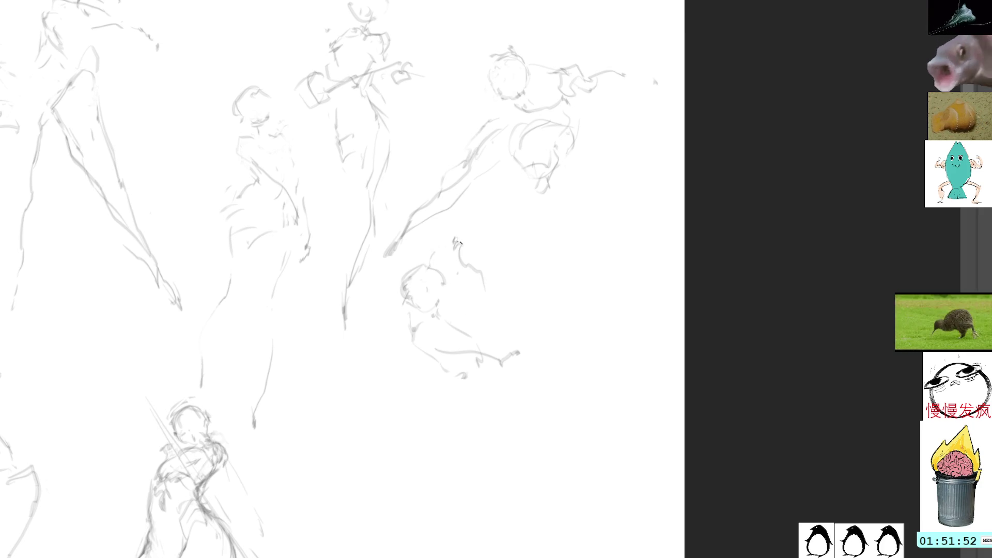
drag(443, 382, 429, 409)
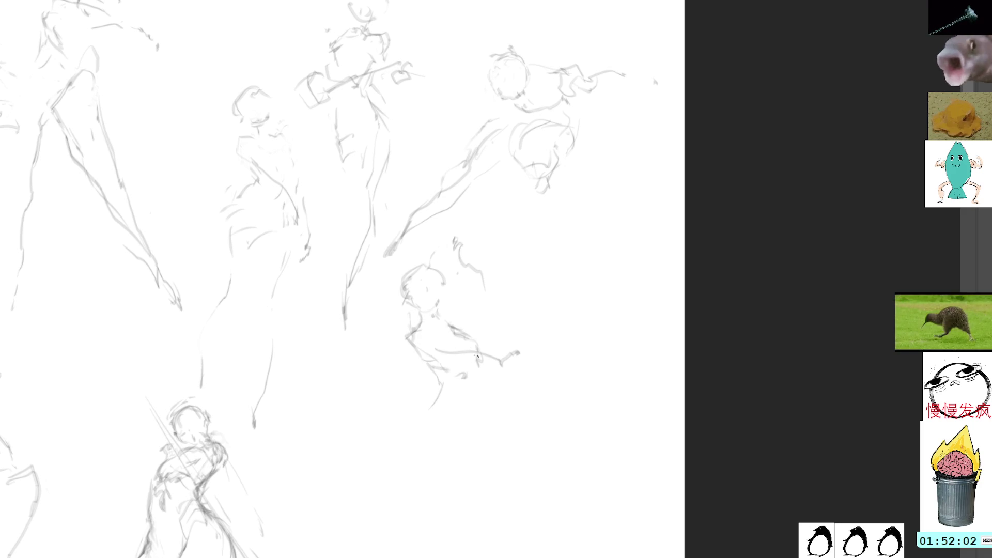
mouse_move(476, 390)
mouse_down()
mouse_move(463, 432)
mouse_move(452, 426)
mouse_move(462, 436)
mouse_move(478, 380)
mouse_move(510, 351)
mouse_up()
Lasso the middle-right figure and squash it shorter by dragging its top transform handle down.
key(l)
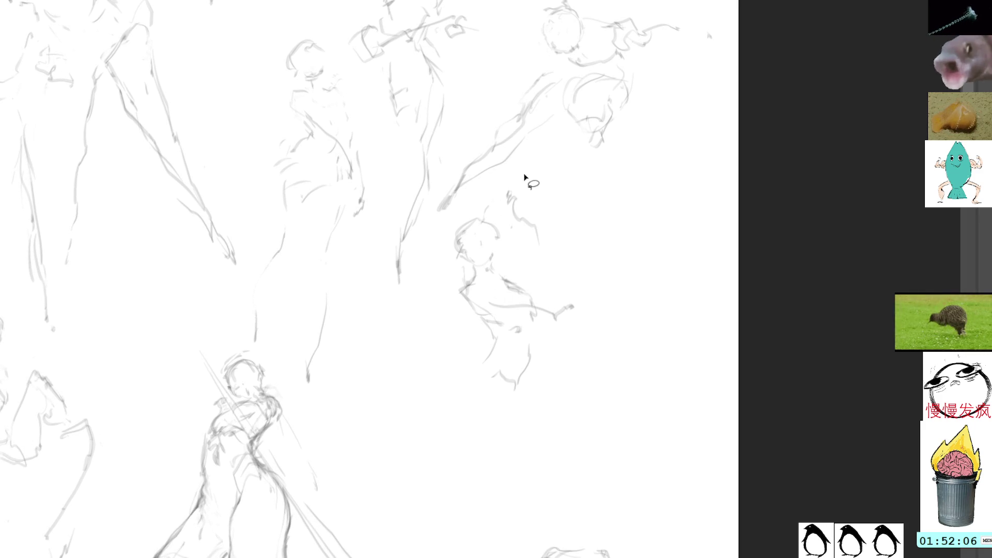
mouse_move(525, 177)
mouse_down()
mouse_move(430, 345)
mouse_move(589, 223)
mouse_move(519, 187)
mouse_up()
key(ctrl+t)
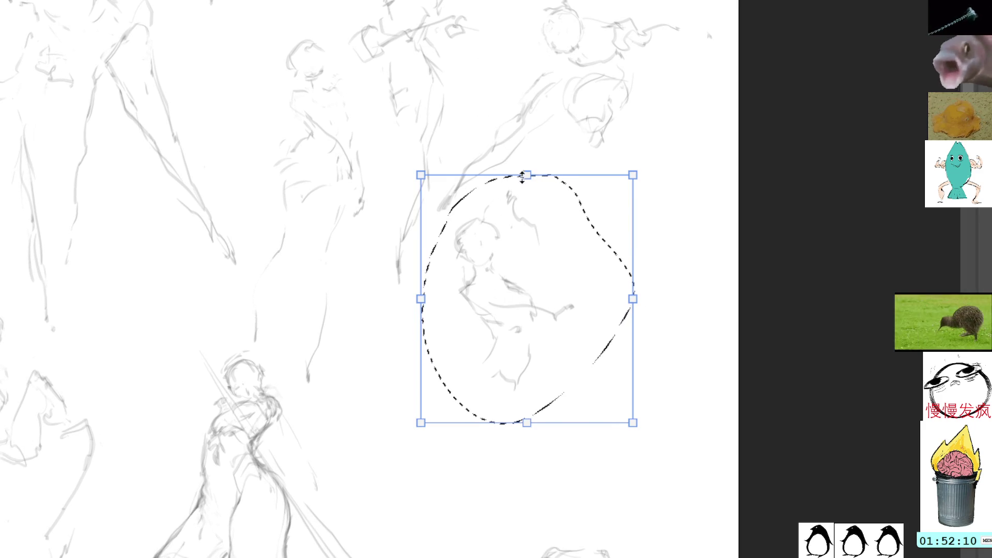
drag(521, 176, 523, 194)
key(Return)
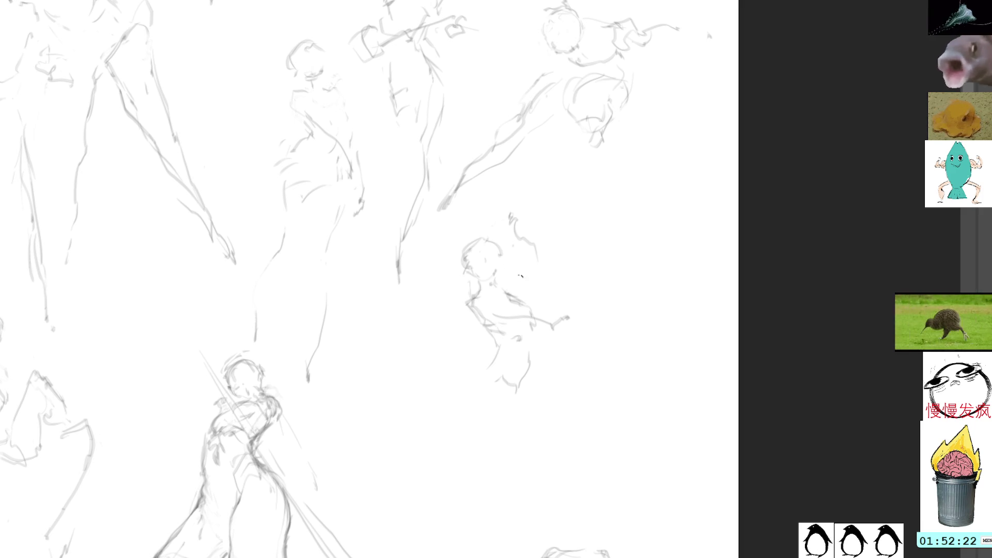
Brush a raised-arm stroke onto the small central figure.
mouse_move(528, 277)
mouse_down()
mouse_move(531, 250)
mouse_move(491, 213)
mouse_up()
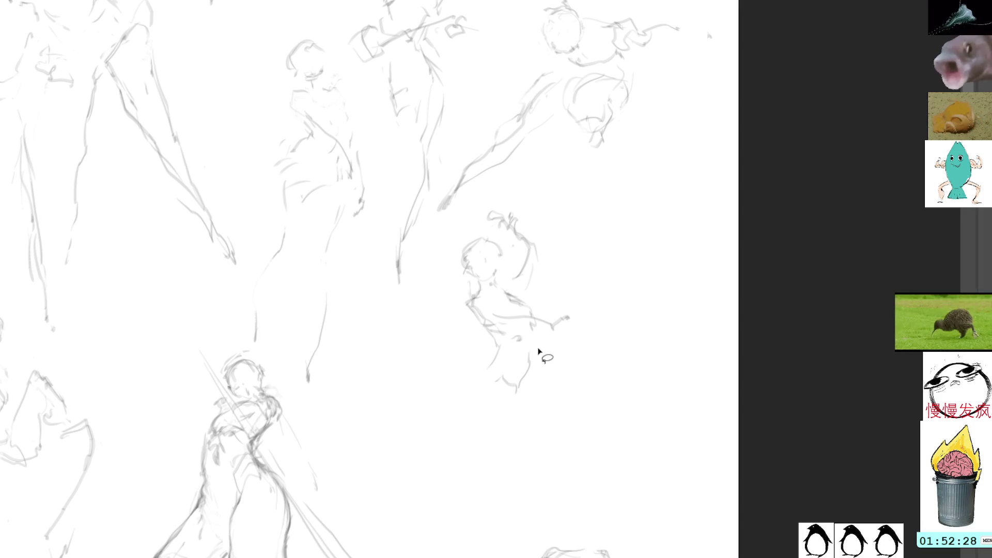
Lasso and delete the central figure's lower body, undoing a stray stroke.
mouse_move(533, 339)
mouse_down()
mouse_move(517, 405)
mouse_move(539, 339)
mouse_move(521, 376)
mouse_up()
key(Delete)
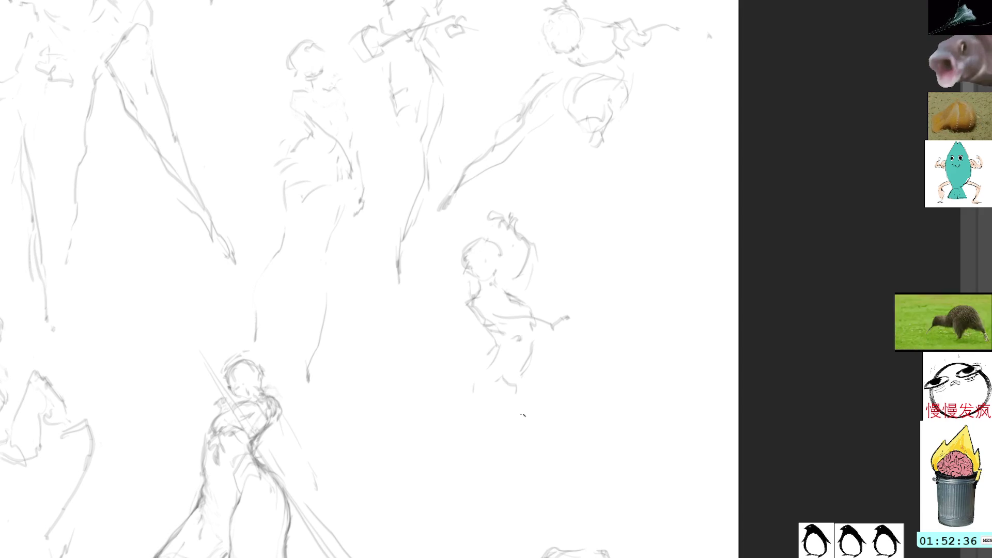
drag(521, 414, 512, 441)
drag(482, 410, 495, 419)
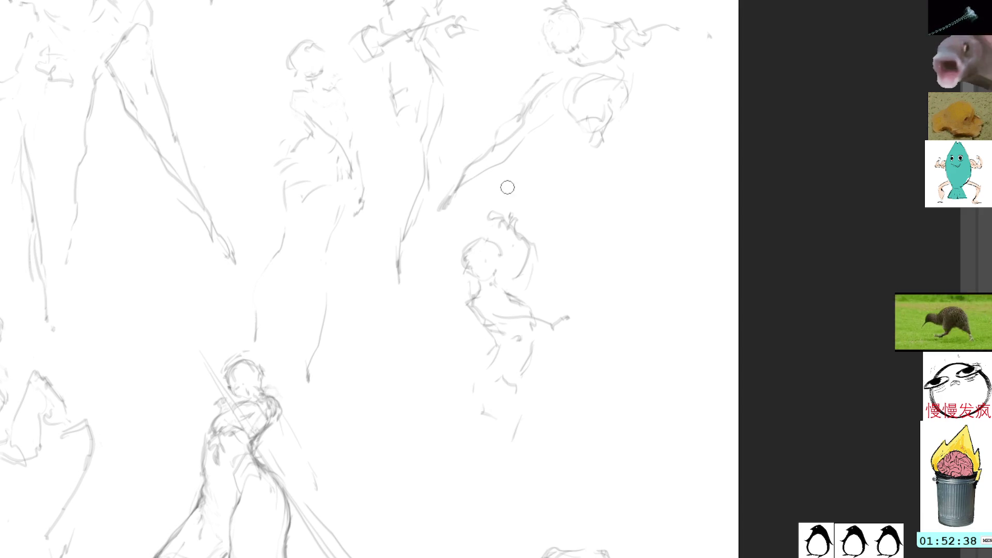
key(ctrl+z)
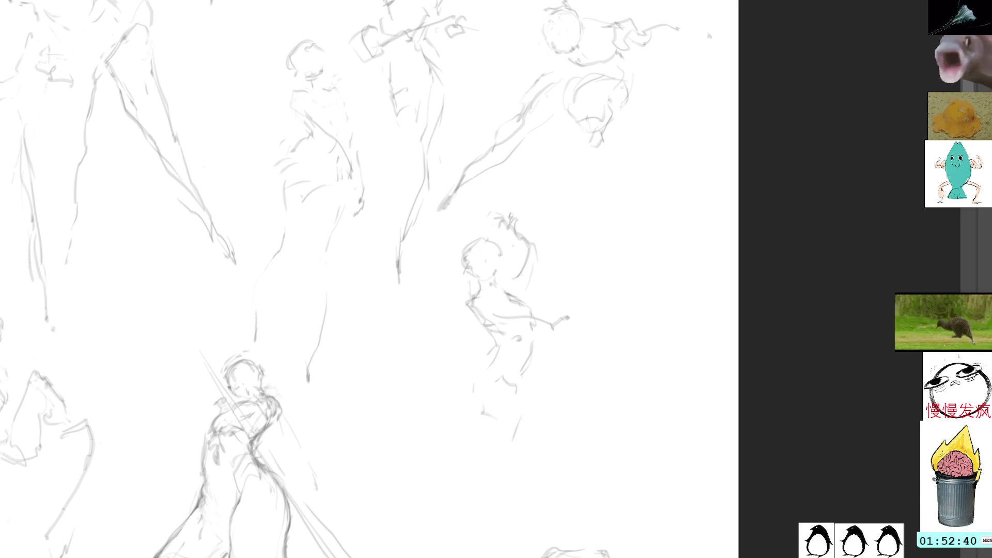
mouse_move(530, 193)
mouse_down()
mouse_move(497, 215)
mouse_move(589, 224)
mouse_up()
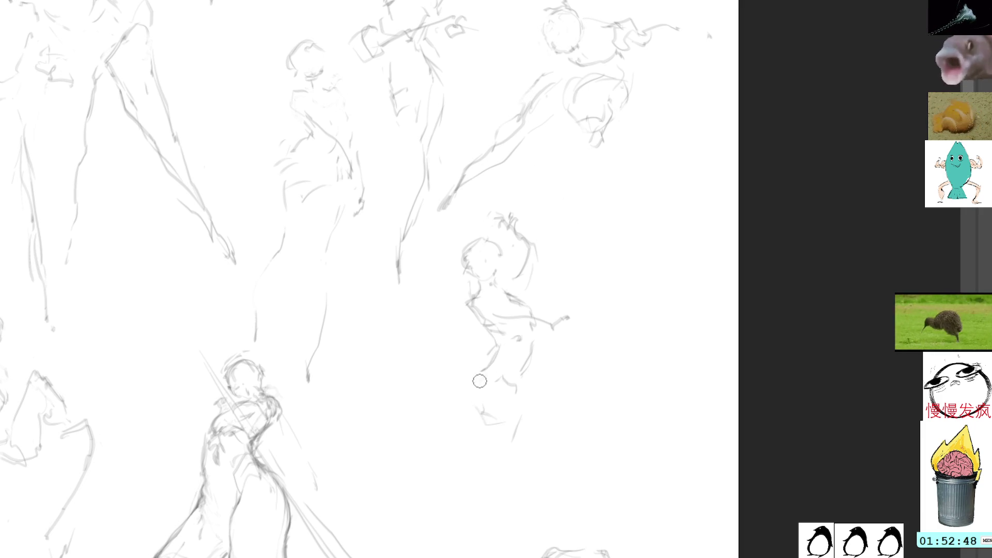
Brush a curved hip and two long legs sweeping down toward the lower left.
mouse_move(497, 347)
mouse_down()
mouse_move(470, 403)
mouse_move(466, 395)
mouse_move(502, 420)
mouse_move(529, 408)
mouse_up()
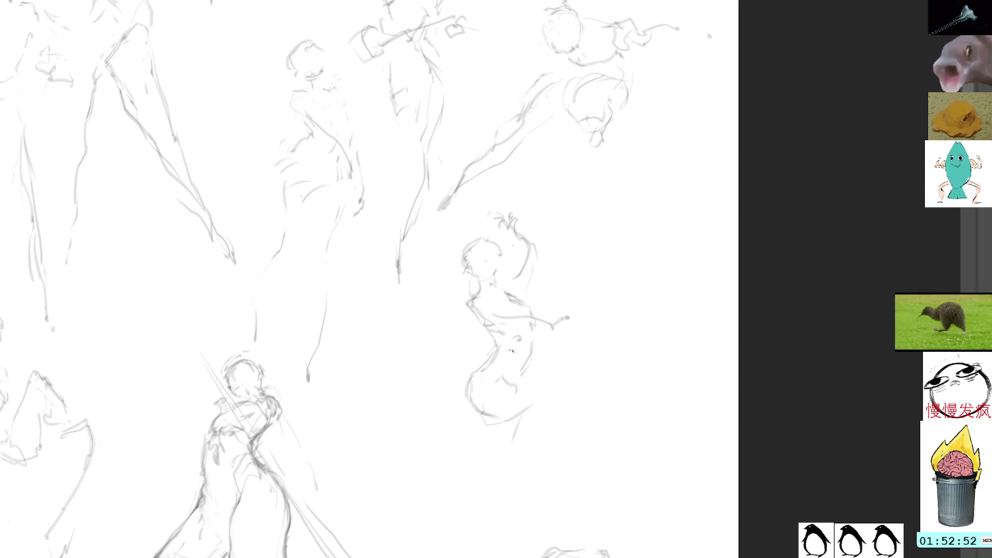
mouse_move(504, 371)
mouse_down()
mouse_move(557, 369)
mouse_move(538, 394)
mouse_move(510, 393)
mouse_up()
drag(512, 392, 511, 440)
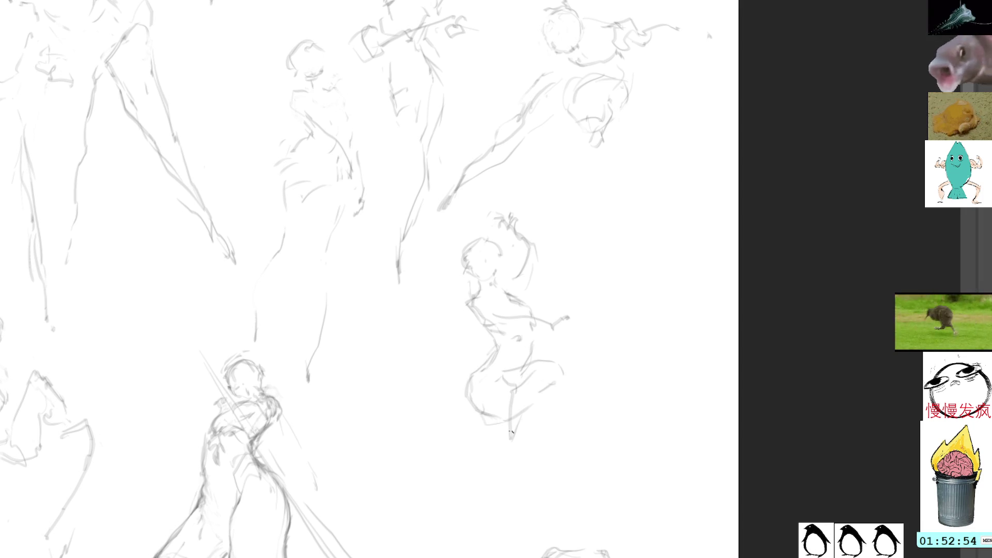
drag(562, 391, 482, 495)
drag(566, 440, 537, 504)
drag(537, 504, 494, 557)
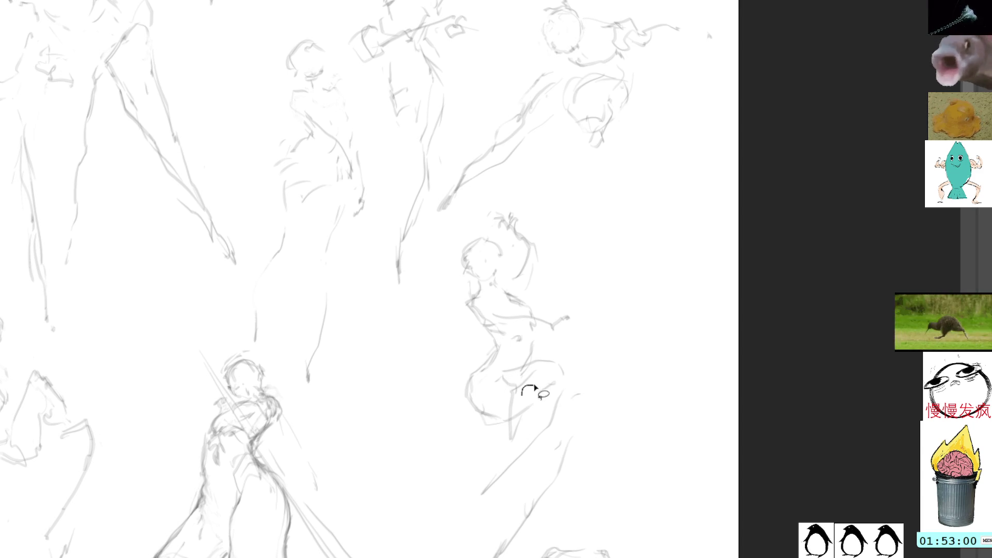
Lasso the whole central figure and scale it slightly smaller proportionally with Free Transform.
mouse_move(524, 390)
mouse_down()
mouse_move(514, 426)
mouse_move(517, 413)
mouse_up()
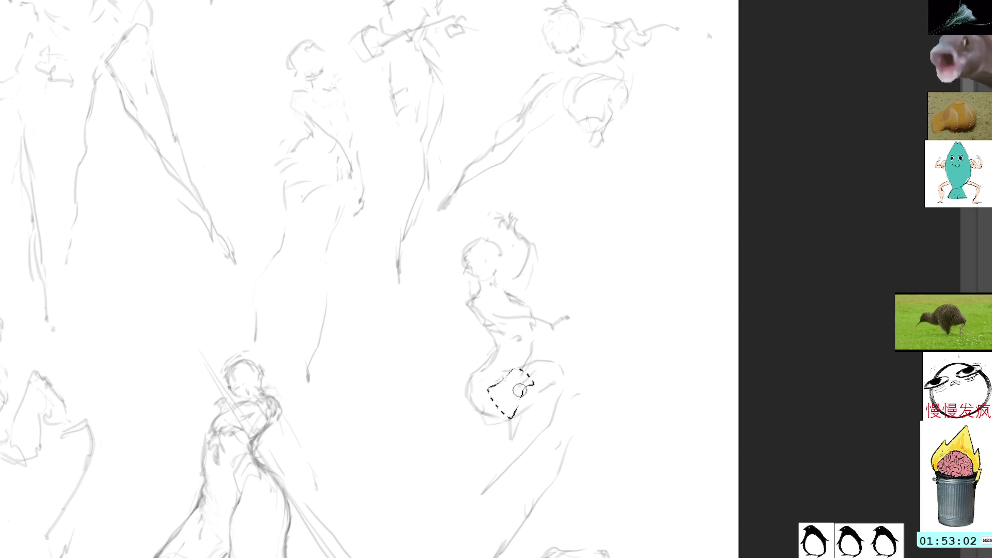
key(ctrl+d)
mouse_move(522, 190)
mouse_down()
mouse_move(479, 225)
mouse_move(441, 557)
mouse_move(618, 408)
mouse_move(646, 355)
mouse_up()
key(ctrl+t)
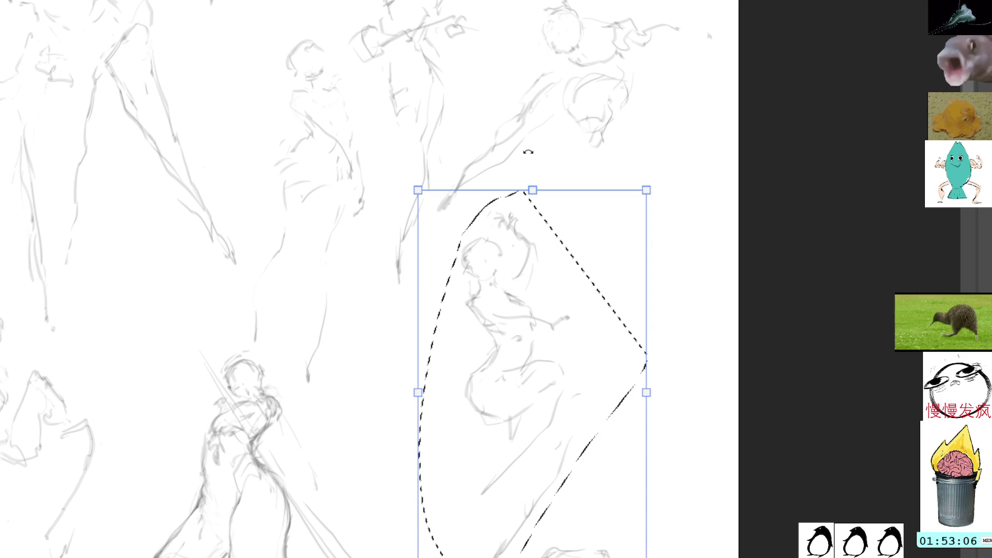
drag(531, 192, 535, 210)
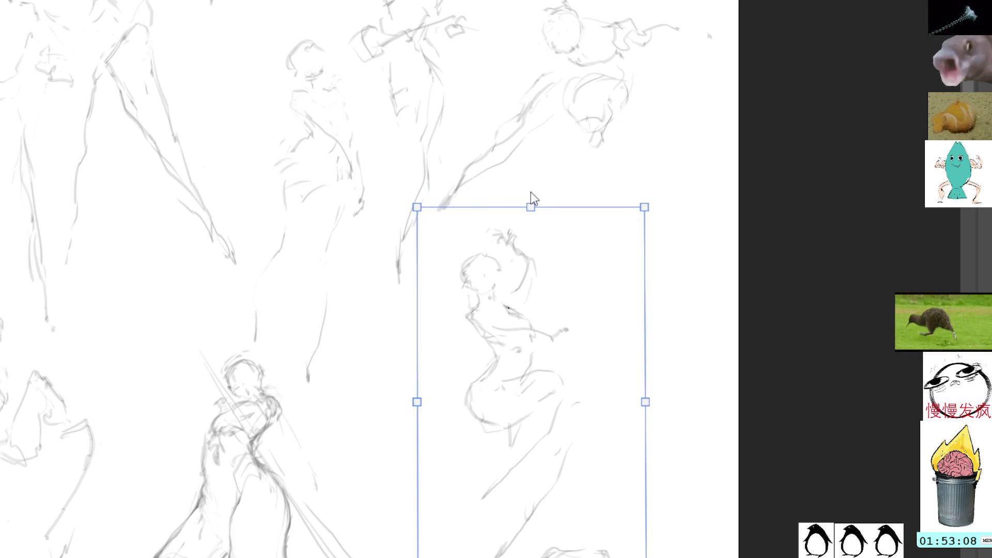
key(Escape)
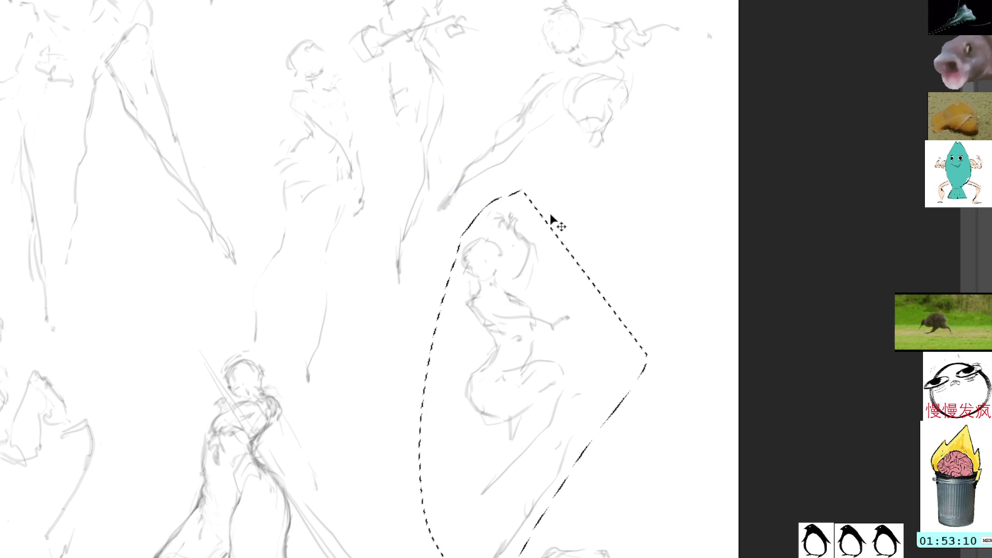
key(ctrl+t)
drag(535, 551, 534, 538)
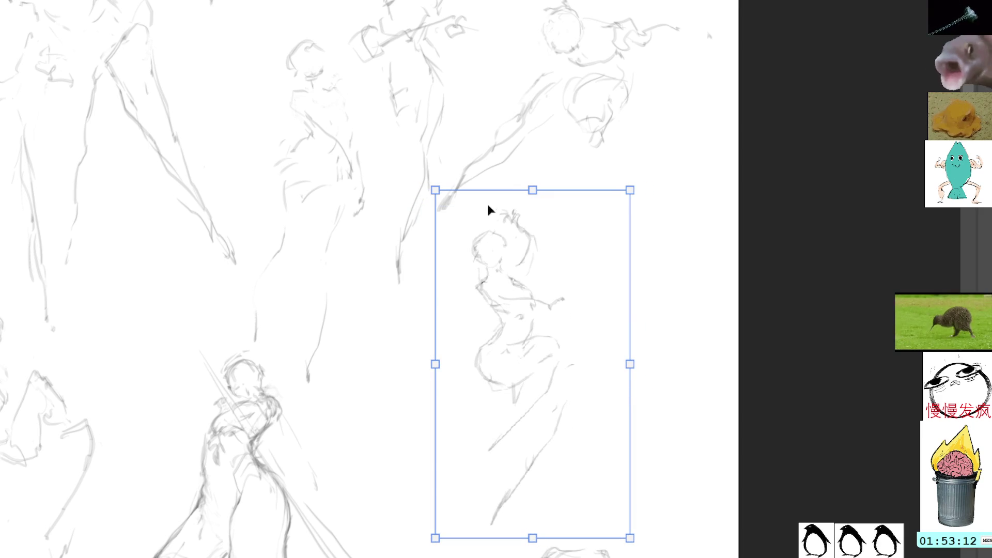
key(Return)
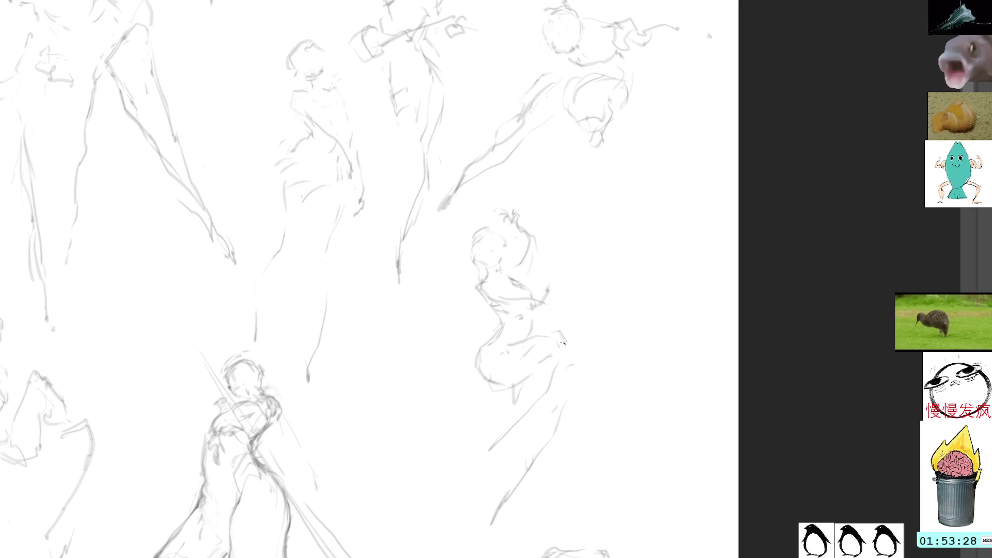
Add hip strokes to the central figure and handwrite 'brb' to its right.
mouse_move(543, 350)
mouse_down()
mouse_move(566, 334)
mouse_move(561, 360)
mouse_up()
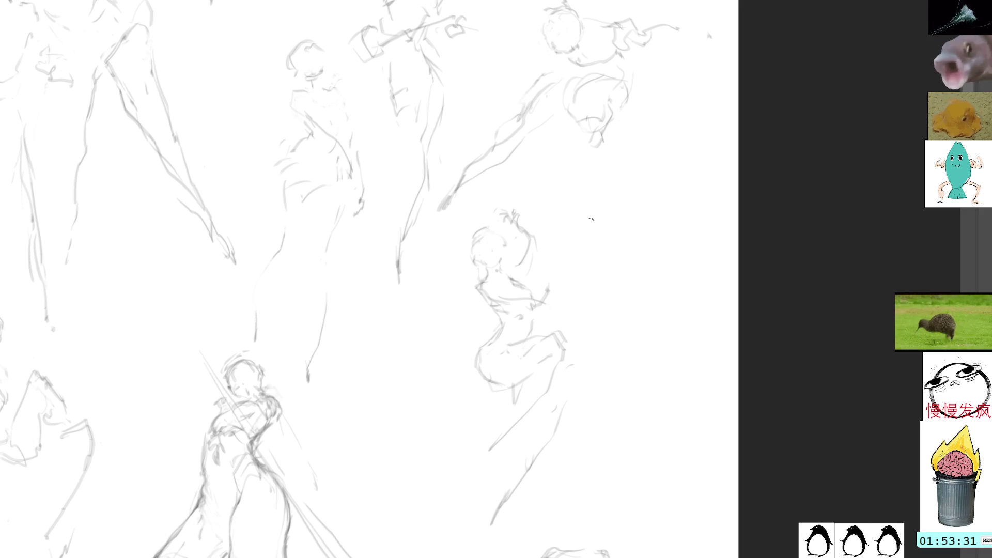
mouse_move(587, 219)
mouse_down()
mouse_move(599, 231)
mouse_move(611, 220)
mouse_up()
drag(615, 209, 635, 225)
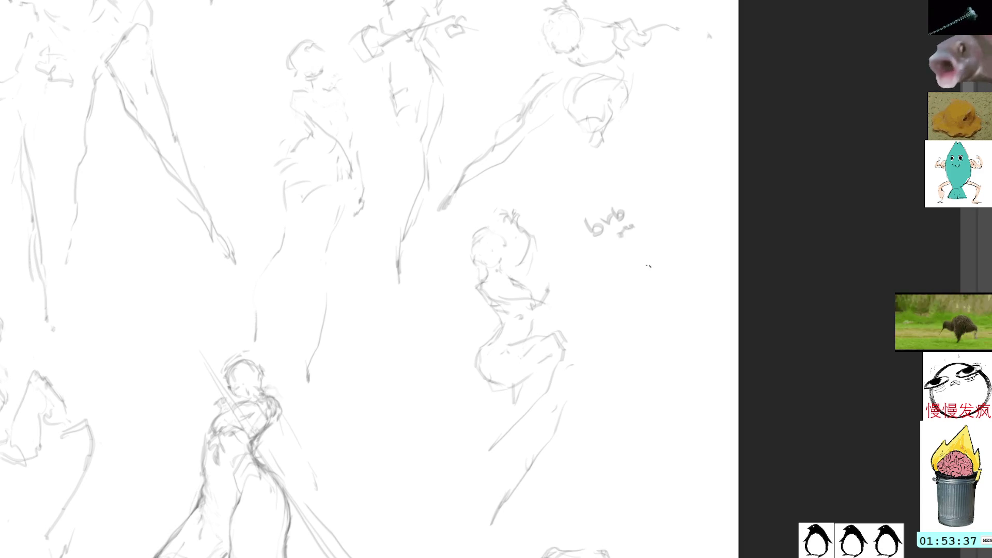
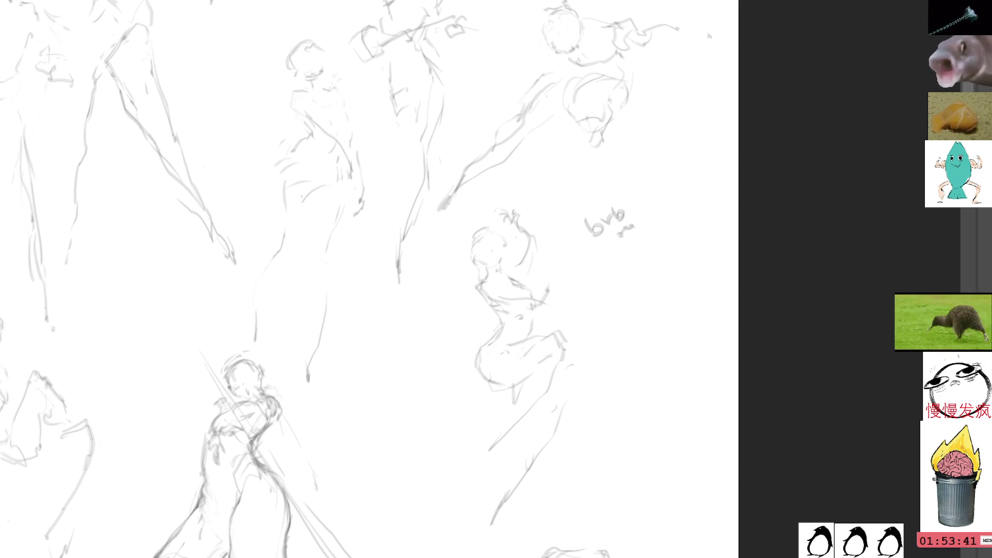
Delete the bvb scribble and move the lassoed centre figure up and to the right.
key(Delete)
key(ctrl+d)
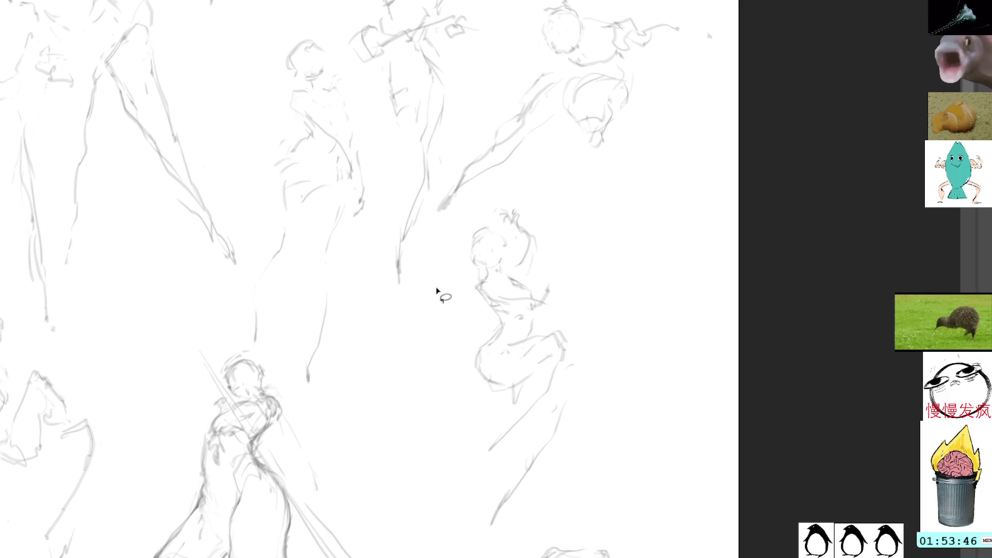
mouse_move(512, 191)
mouse_down()
mouse_move(445, 465)
mouse_move(616, 255)
mouse_move(749, 191)
mouse_move(754, 173)
mouse_up()
key(ctrl+t)
key(Return)
key(ctrl+d)
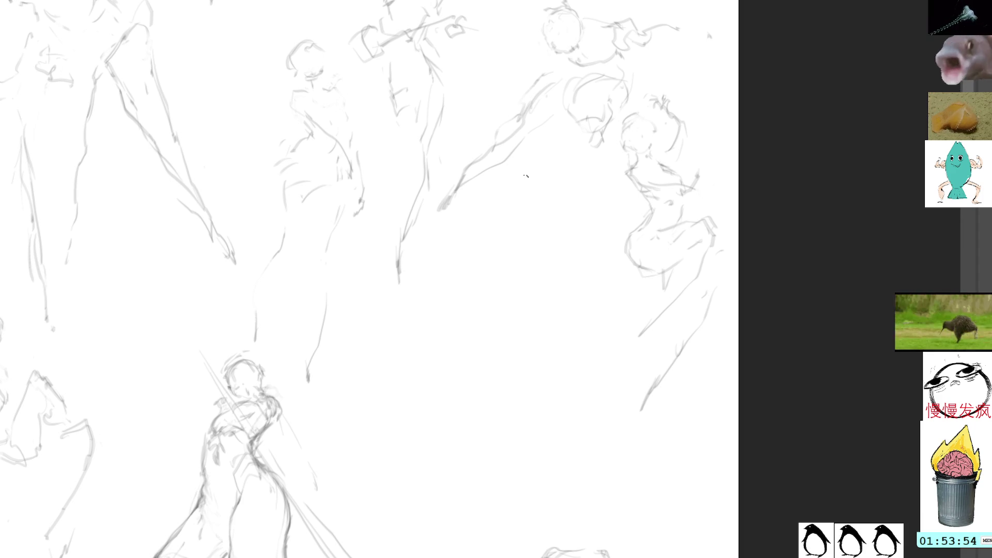
Sketch a small new head in the open gap between figures, discarding two stray strokes.
drag(548, 215, 602, 200)
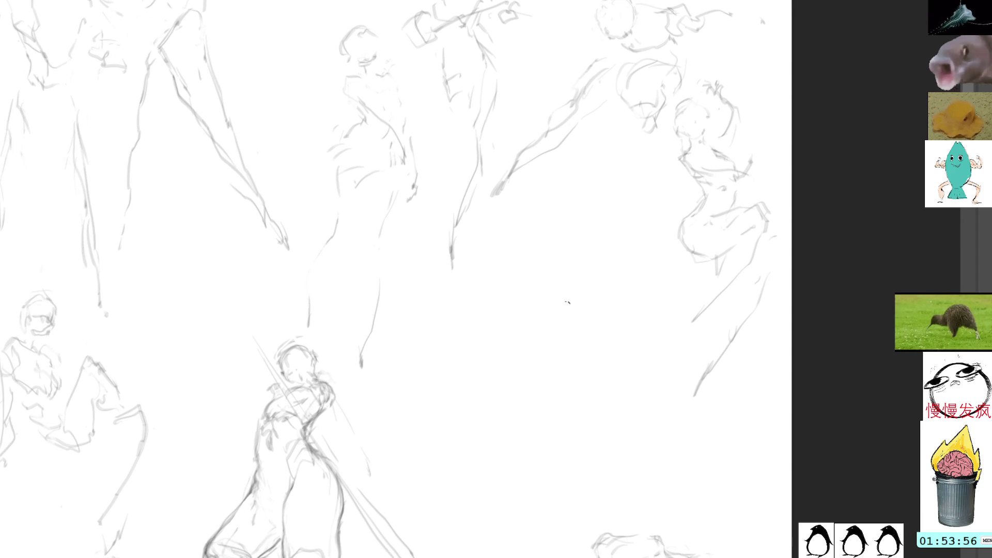
mouse_move(556, 312)
mouse_down()
mouse_move(615, 352)
mouse_move(597, 358)
mouse_up()
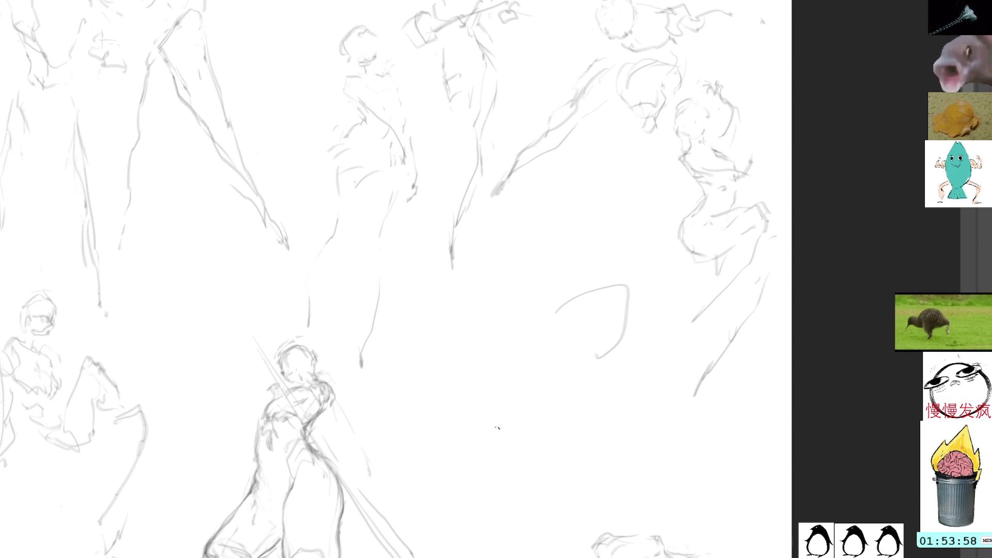
drag(530, 405, 556, 408)
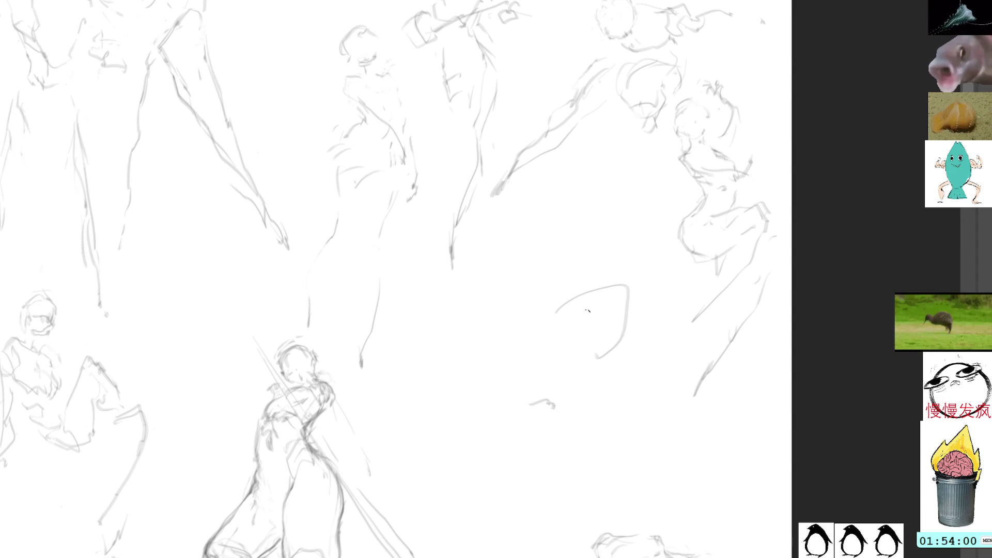
key(ctrl+z)
key(ctrl+z)
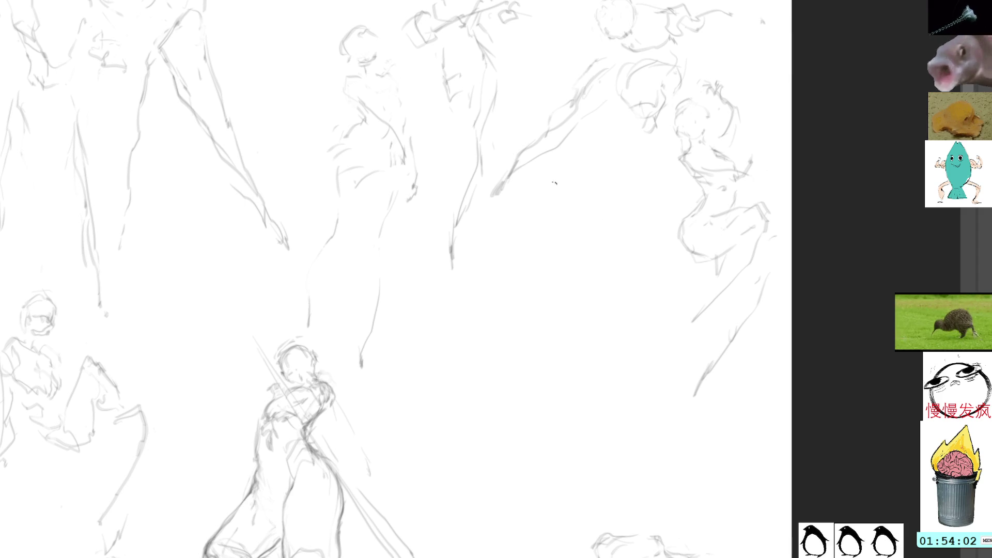
mouse_move(555, 212)
mouse_down()
mouse_move(569, 228)
mouse_move(532, 254)
mouse_move(537, 220)
mouse_move(533, 240)
mouse_move(571, 228)
mouse_move(568, 251)
mouse_move(539, 237)
mouse_up()
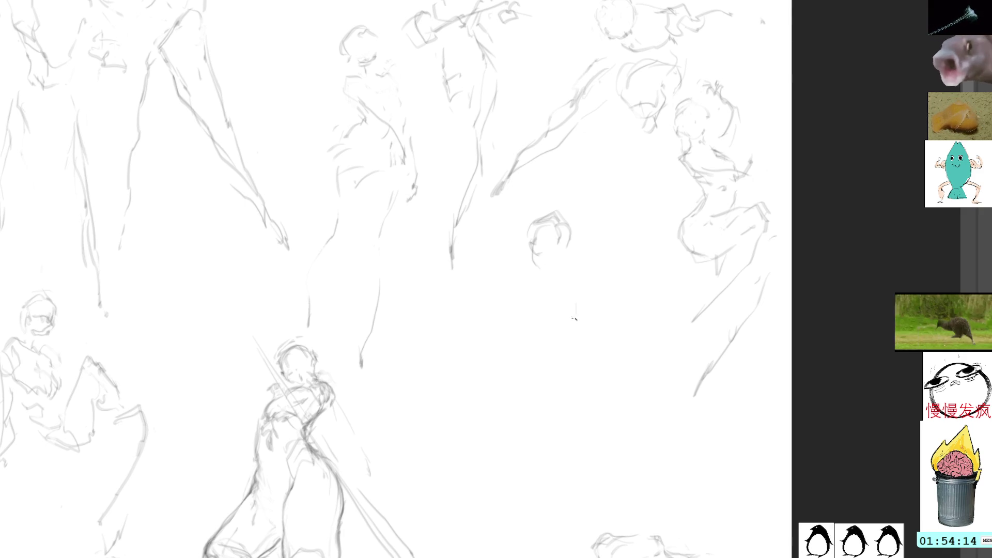
Draw a body line down from the small head, then pan to the standing figure sketches.
drag(574, 318, 556, 352)
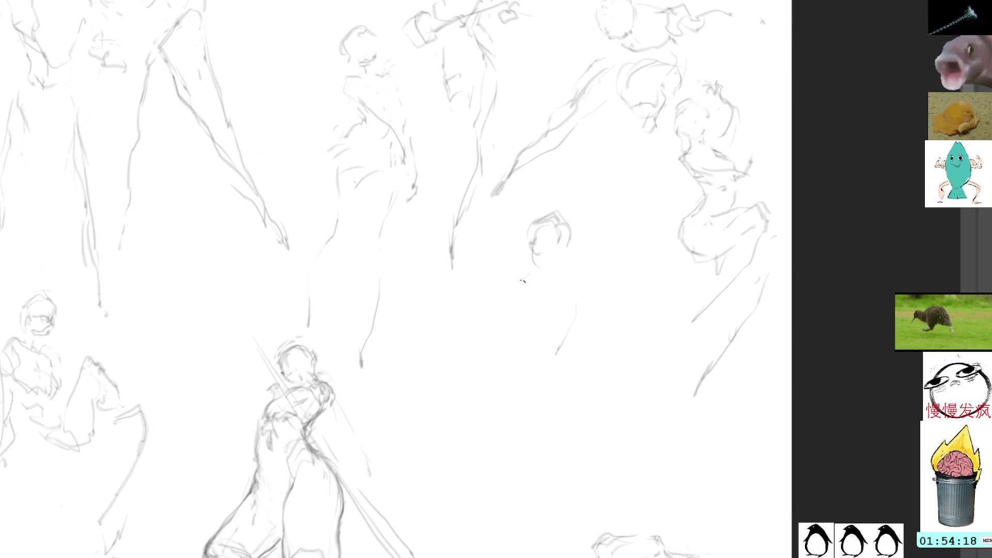
mouse_move(511, 341)
mouse_down()
mouse_move(584, 305)
mouse_move(517, 330)
mouse_up()
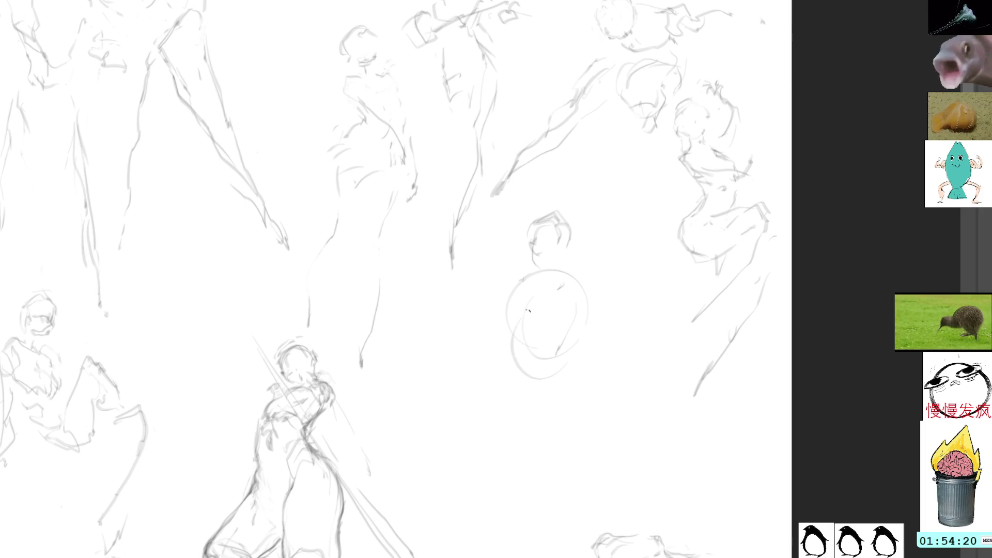
key(ctrl+z)
key(ctrl+z)
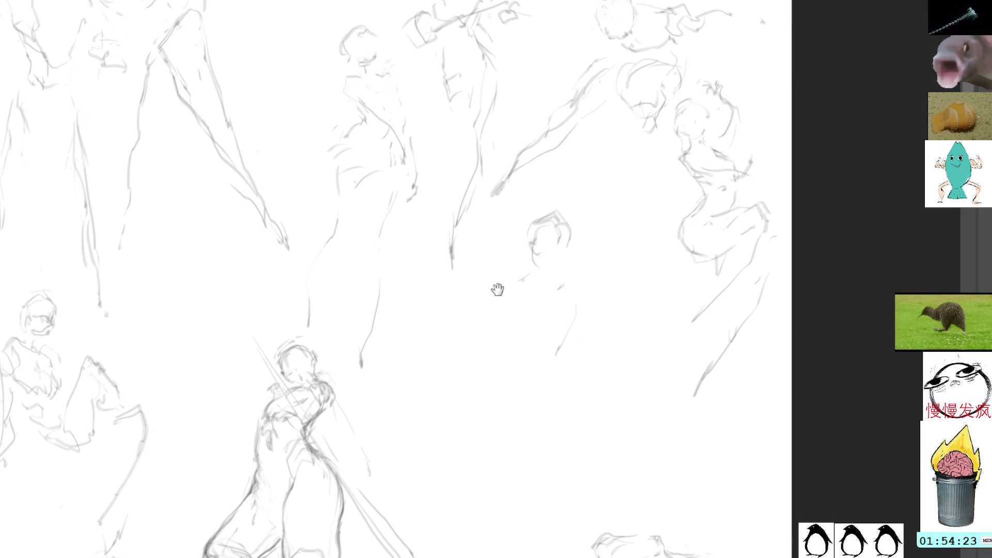
mouse_move(496, 288)
mouse_down()
mouse_move(533, 257)
mouse_move(538, 272)
mouse_move(538, 230)
mouse_move(551, 248)
mouse_move(611, 131)
mouse_move(587, 144)
mouse_move(582, 186)
mouse_up()
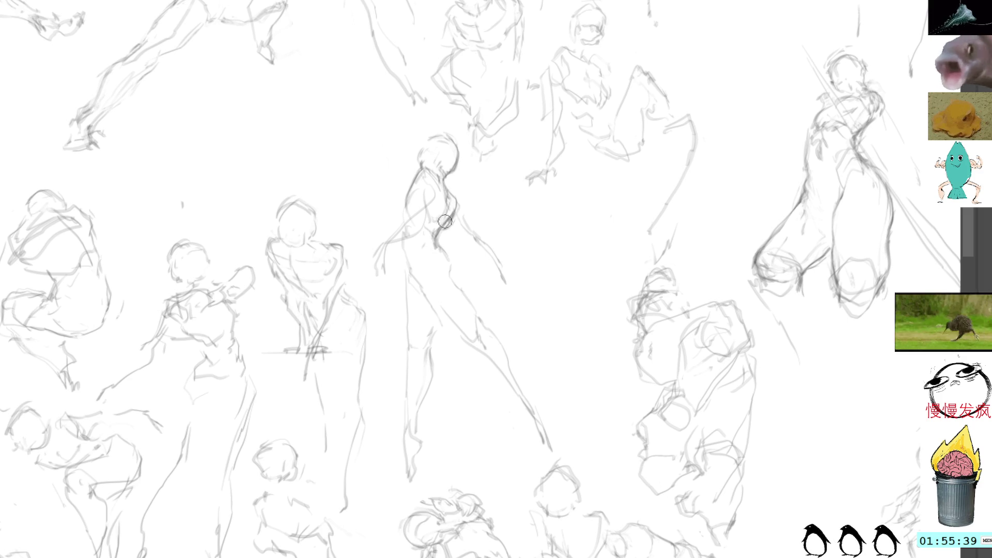
Darken the central figure's back, waist, head top, right side and oval hip contours.
drag(453, 215, 441, 245)
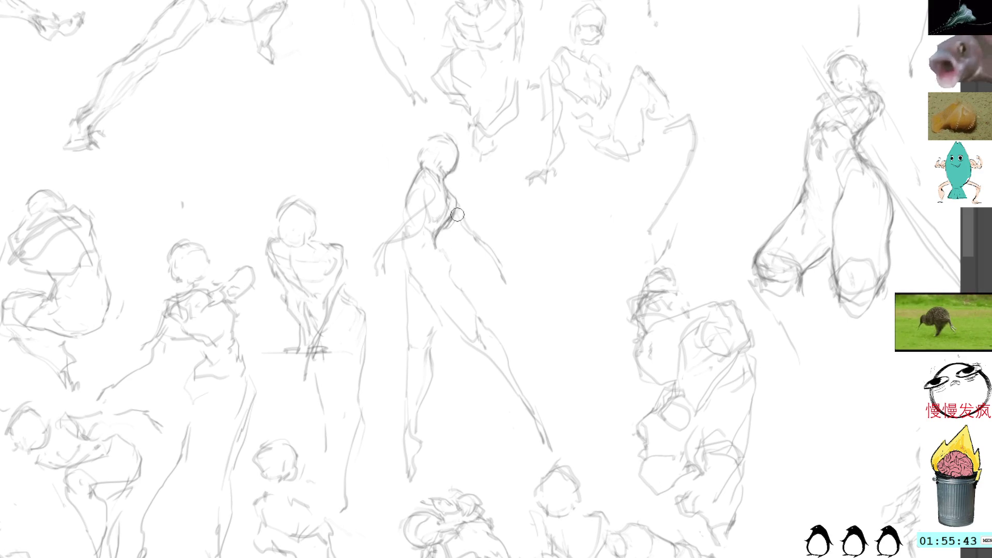
drag(435, 238, 458, 283)
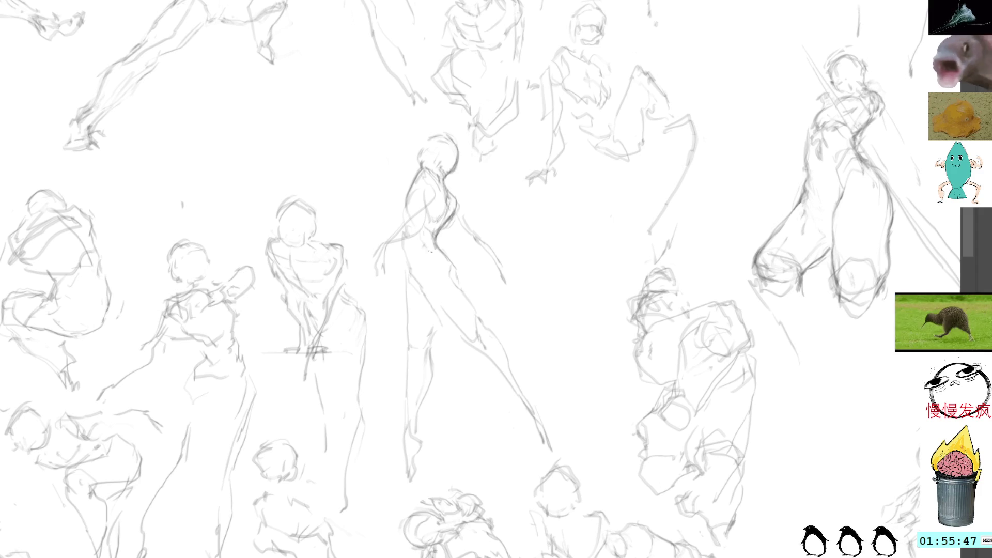
drag(431, 240, 440, 258)
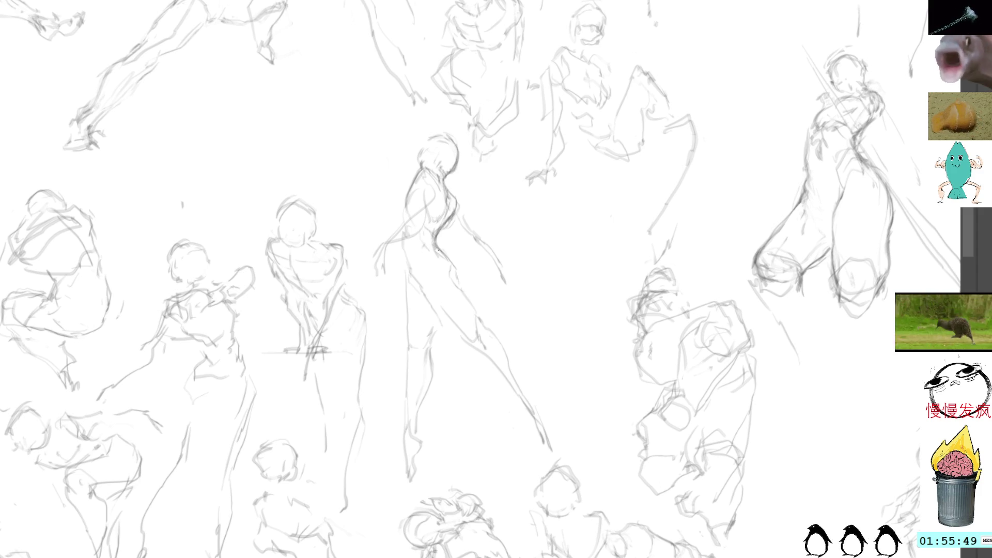
drag(428, 149, 450, 141)
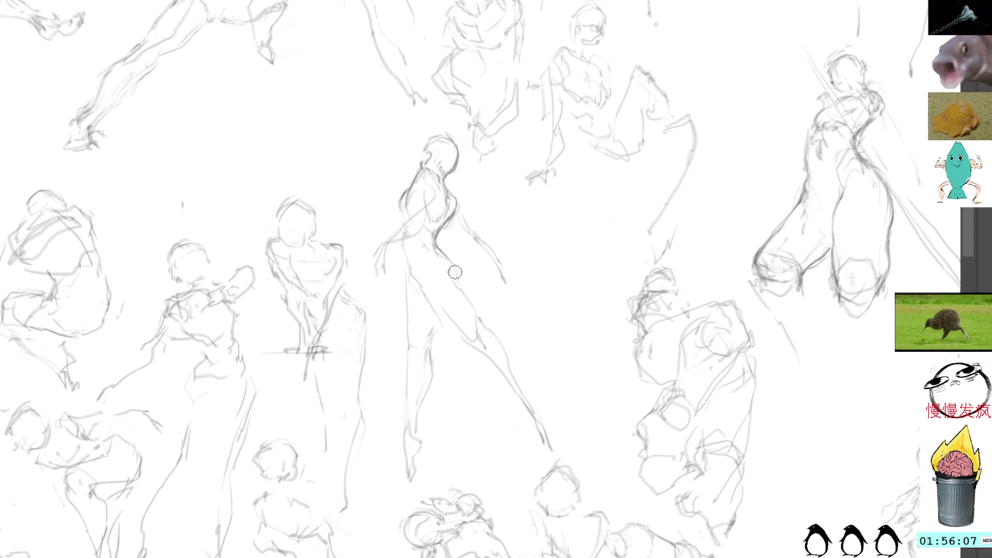
drag(442, 252, 470, 295)
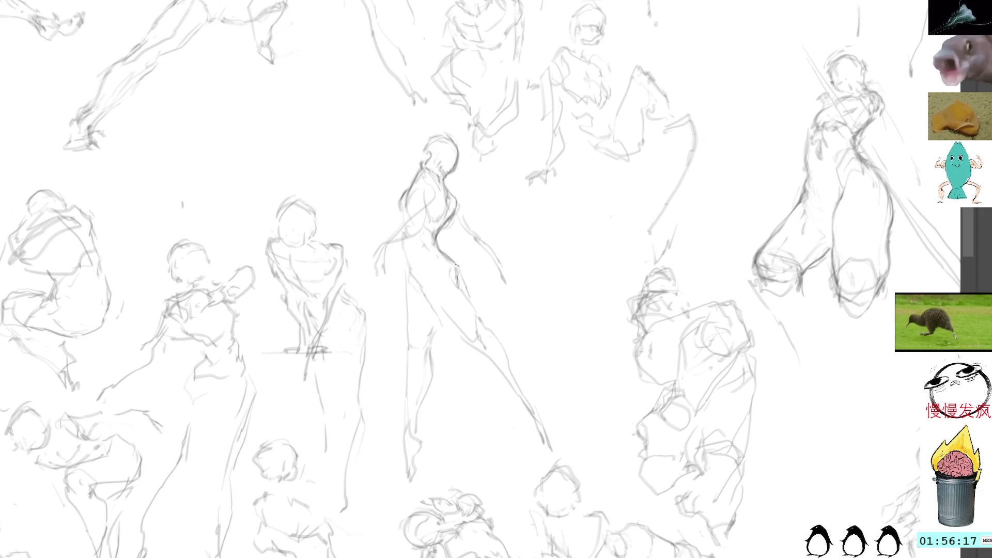
drag(456, 263, 479, 321)
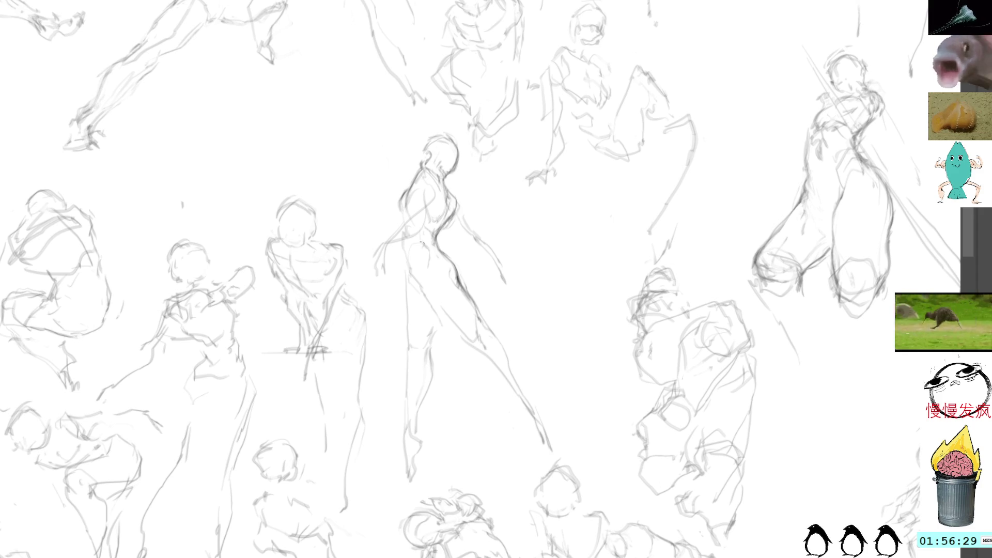
drag(415, 244, 420, 275)
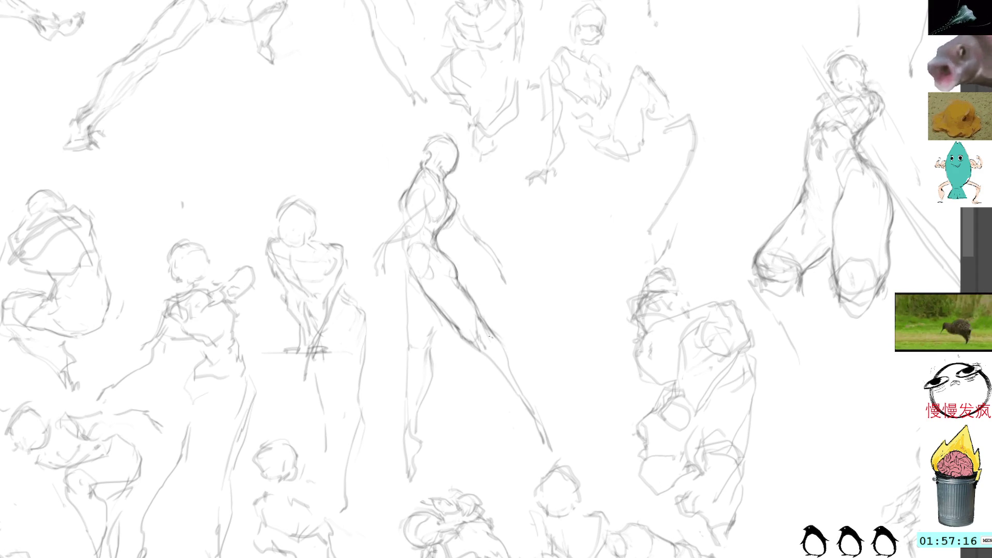
Darken the leaping dancer's lower leg, back, neck, left arm, waist and chest lines.
mouse_move(489, 336)
mouse_down()
mouse_move(513, 353)
mouse_move(529, 396)
mouse_up()
drag(474, 347, 538, 420)
drag(518, 355, 542, 416)
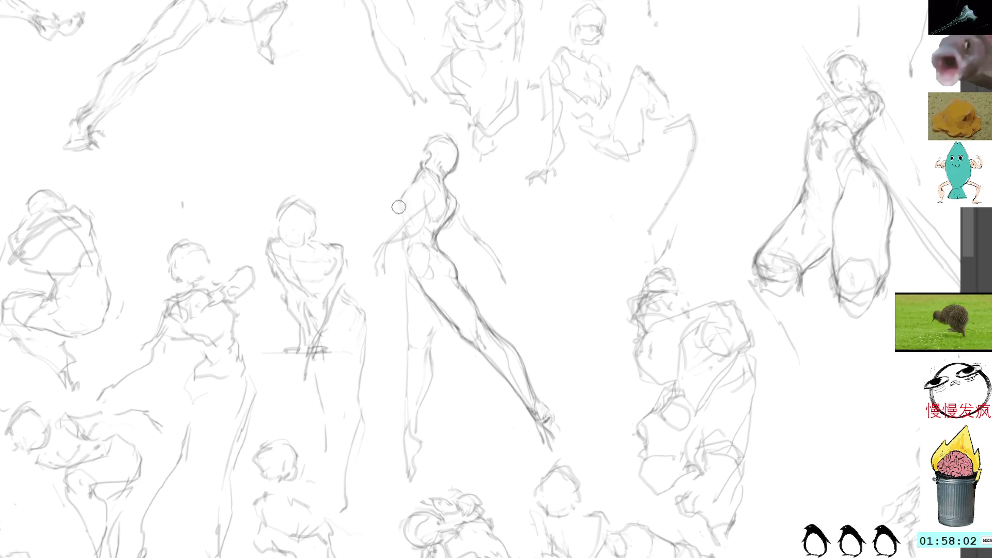
mouse_move(409, 186)
mouse_down()
mouse_move(402, 214)
mouse_move(438, 176)
mouse_move(436, 221)
mouse_up()
mouse_move(419, 182)
mouse_down()
mouse_move(414, 203)
mouse_move(418, 179)
mouse_move(414, 200)
mouse_move(424, 199)
mouse_up()
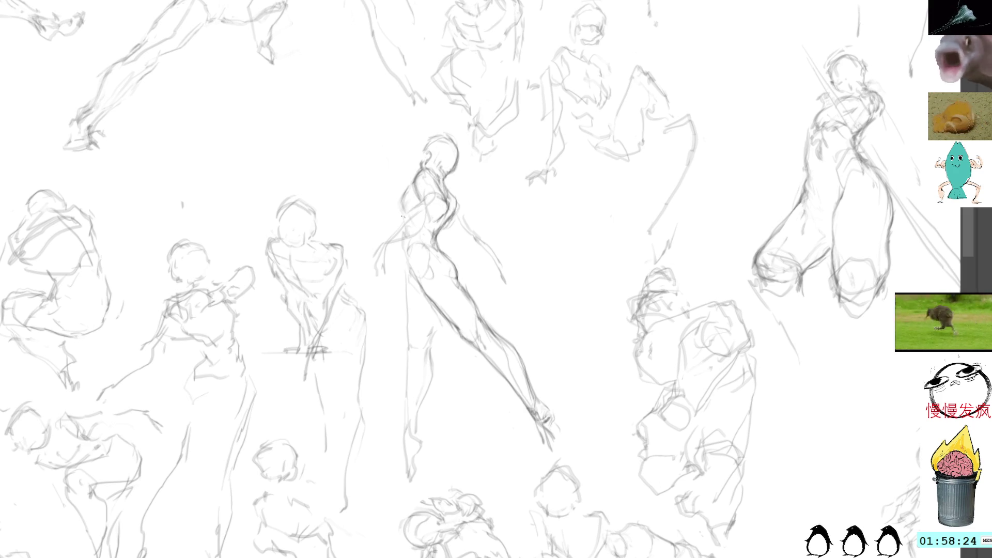
drag(416, 206, 397, 230)
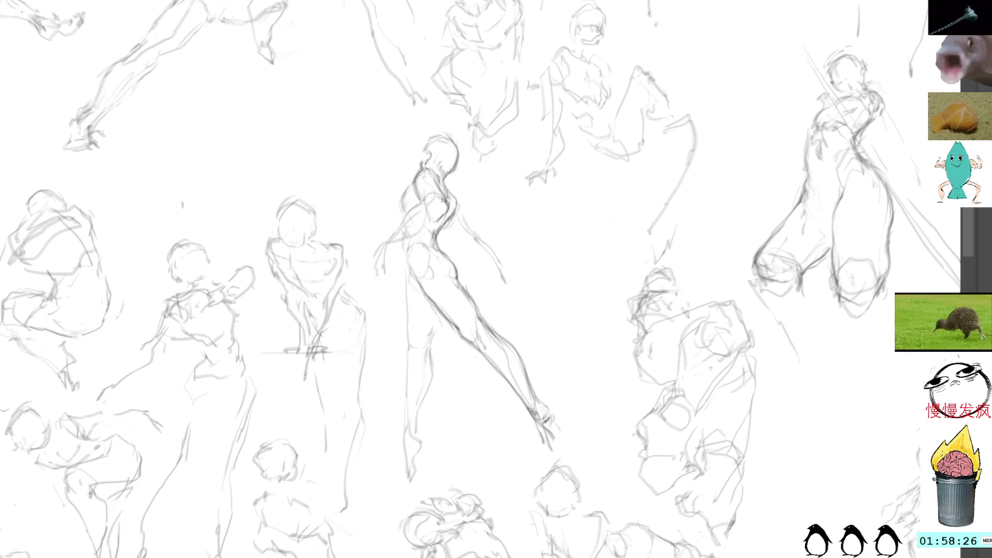
drag(434, 225, 416, 239)
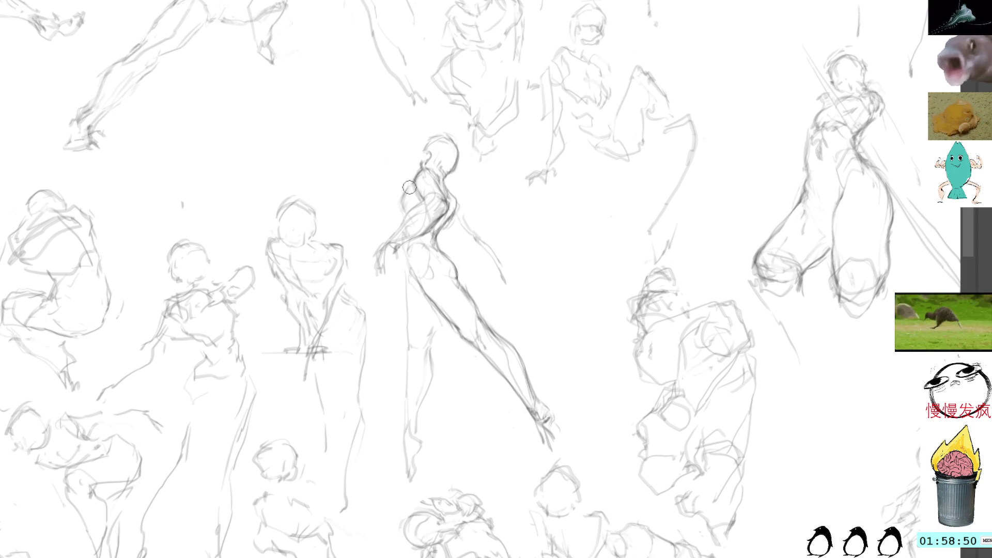
drag(408, 197, 409, 210)
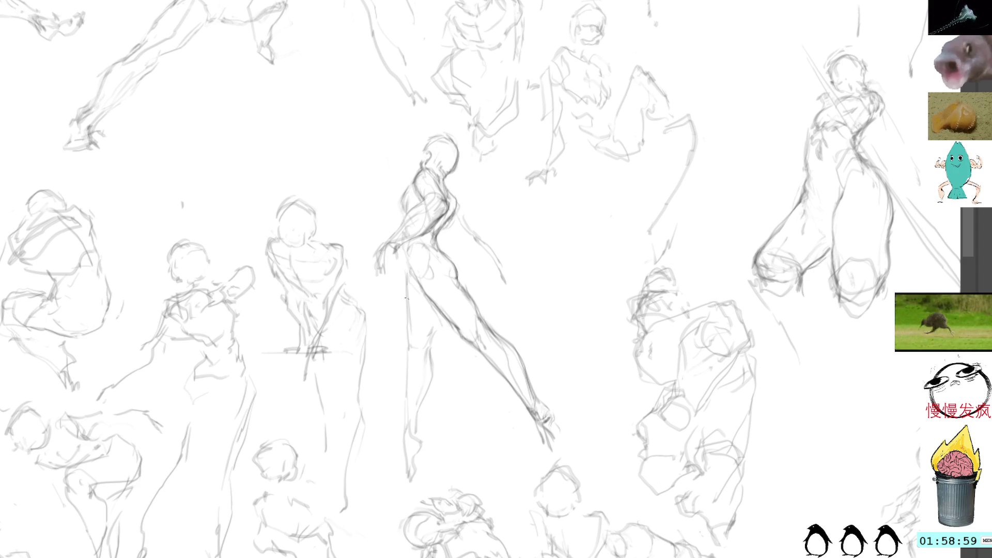
Restate the dancer's leg lines, shoulder, head outline, ankle, foot and raised hand.
drag(407, 282, 410, 349)
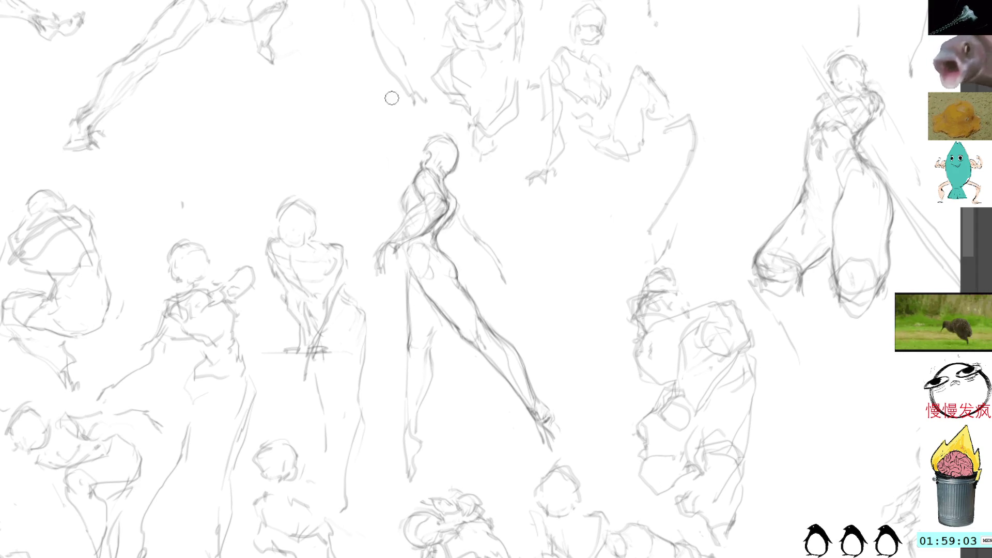
drag(438, 310, 429, 359)
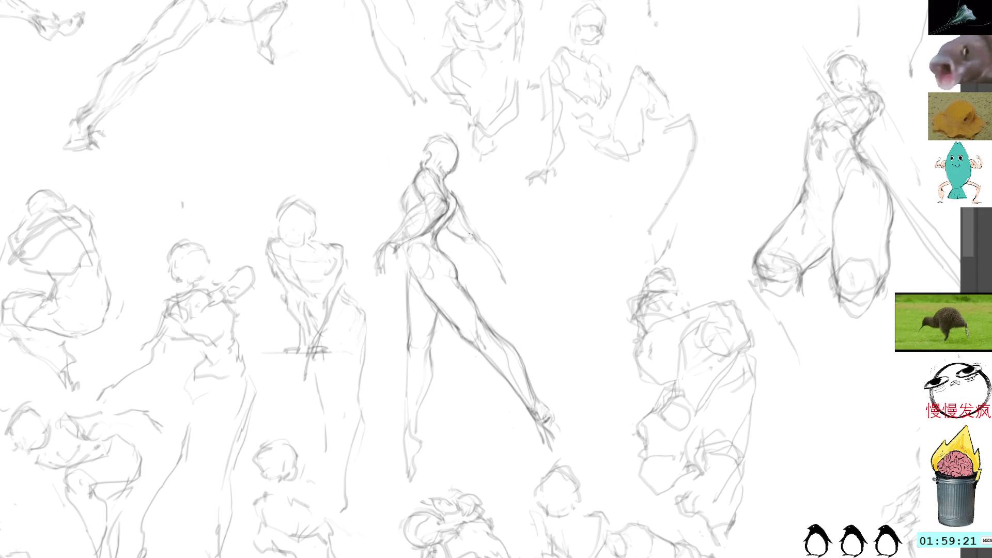
drag(469, 226, 500, 273)
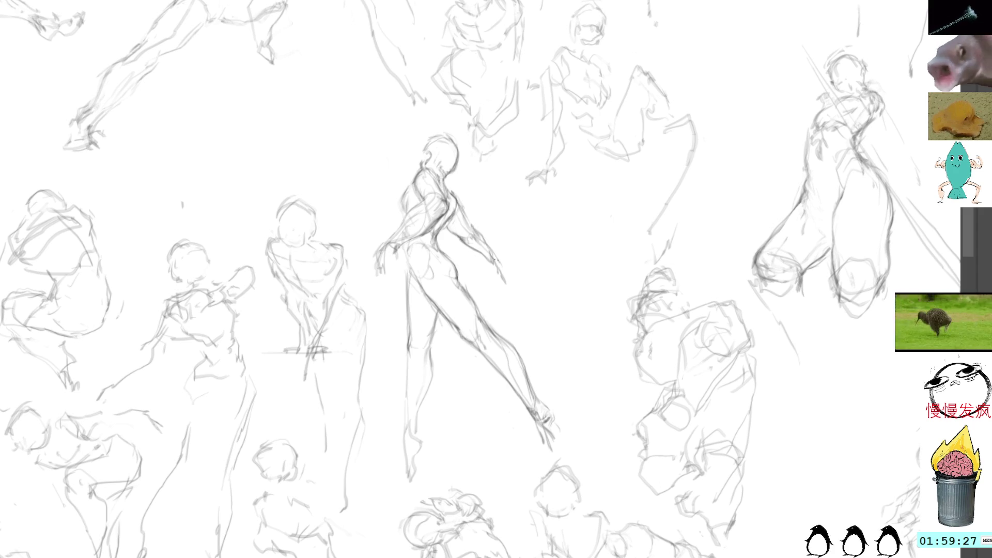
mouse_move(426, 147)
mouse_down()
mouse_move(450, 137)
mouse_move(459, 154)
mouse_move(447, 136)
mouse_move(450, 146)
mouse_move(431, 135)
mouse_move(419, 167)
mouse_up()
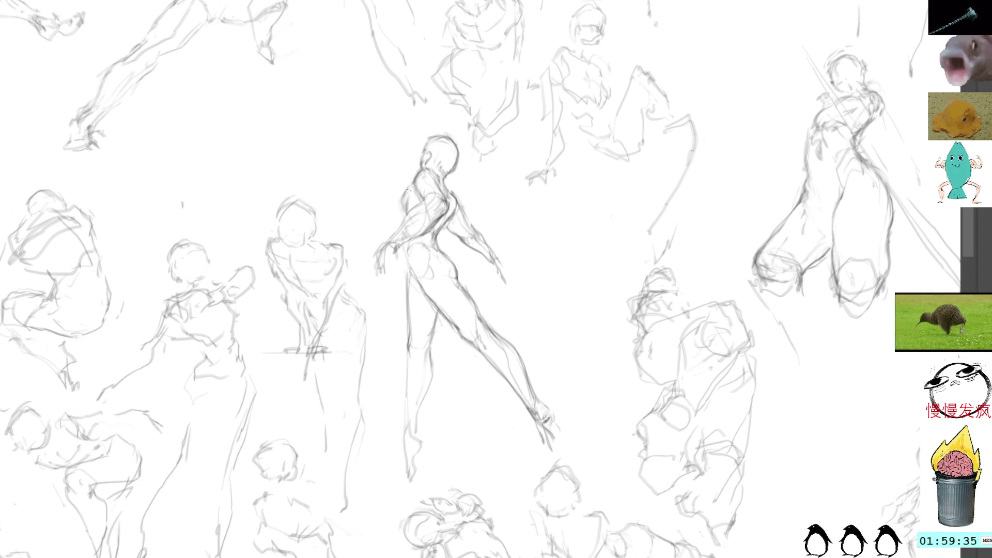
drag(417, 424, 418, 440)
drag(420, 407, 416, 437)
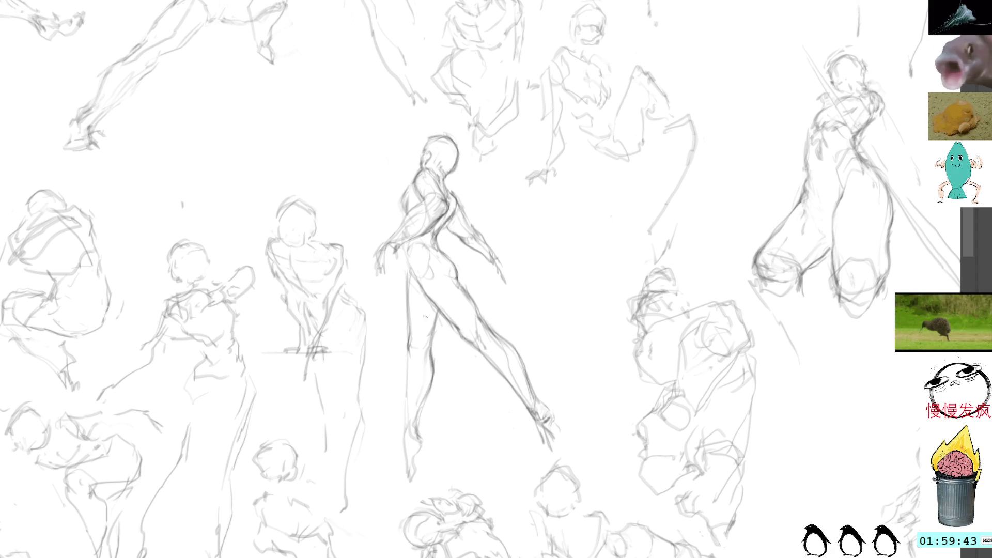
drag(410, 360, 413, 478)
mouse_move(424, 432)
mouse_down()
mouse_move(409, 481)
mouse_move(418, 460)
mouse_up()
mouse_move(426, 433)
mouse_down()
mouse_move(420, 449)
mouse_move(415, 439)
mouse_up()
drag(425, 441, 418, 452)
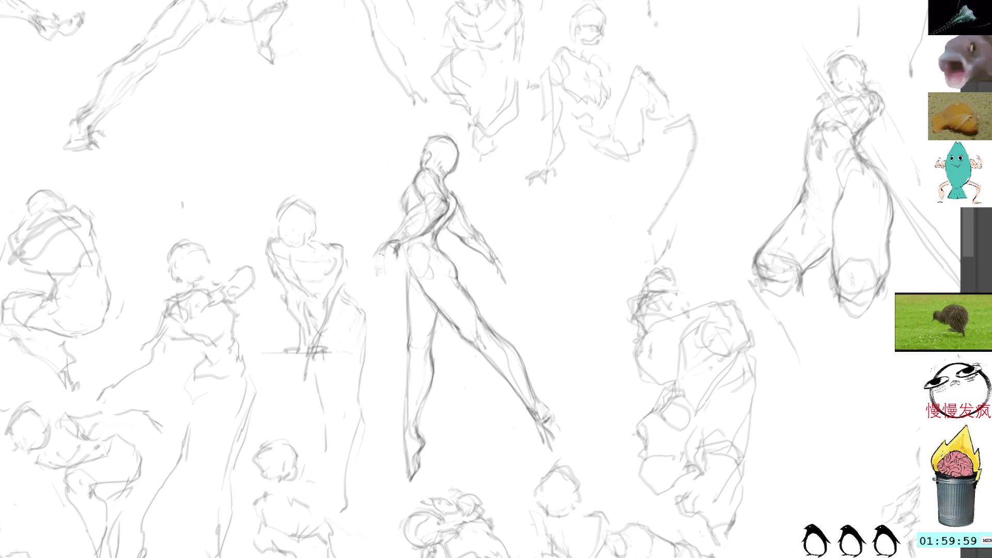
mouse_move(397, 251)
mouse_down()
mouse_move(373, 269)
mouse_move(386, 261)
mouse_up()
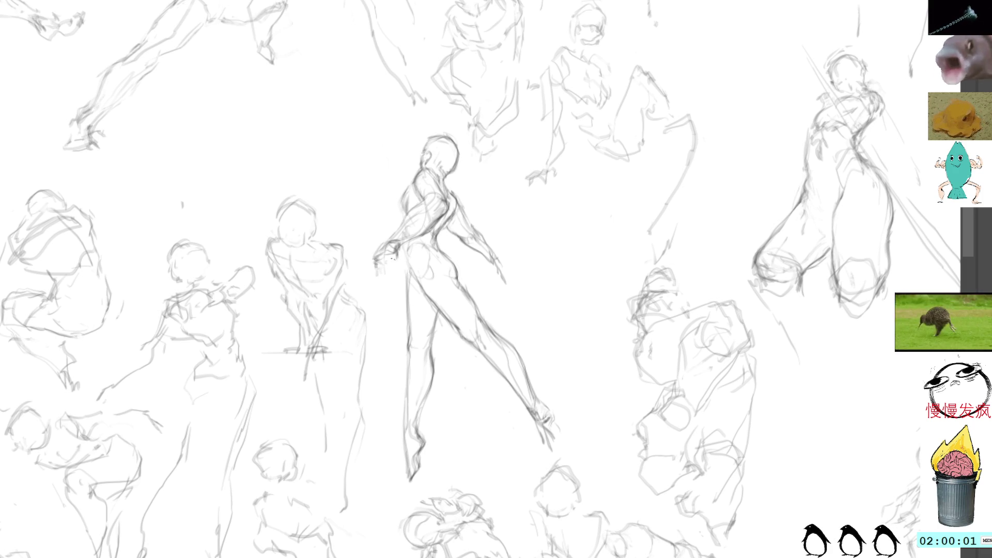
Darken the dancer's hip, upper leg and leg line, then pan up to the upper sketch cluster.
mouse_move(494, 116)
mouse_down()
mouse_move(492, 67)
mouse_move(552, 162)
mouse_move(547, 154)
mouse_up()
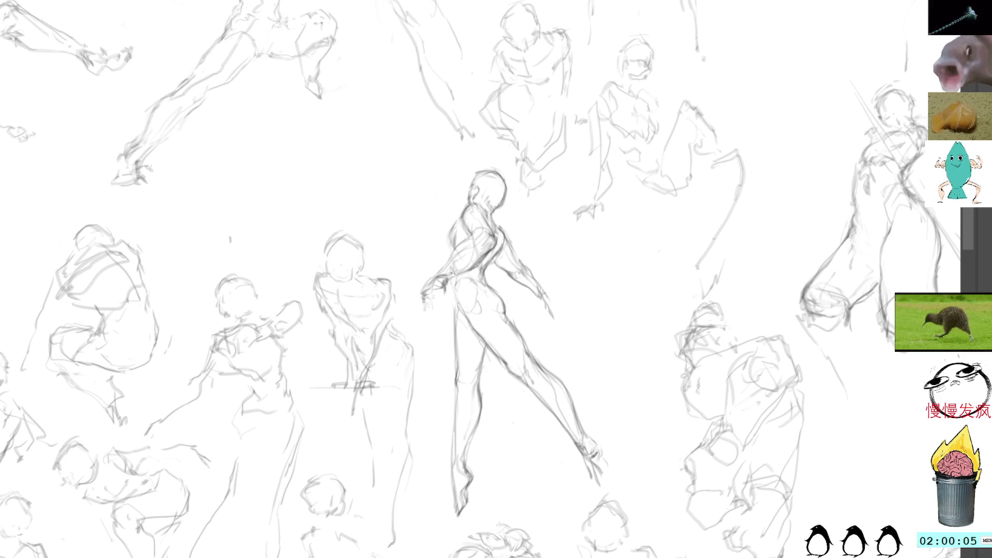
drag(452, 287, 472, 325)
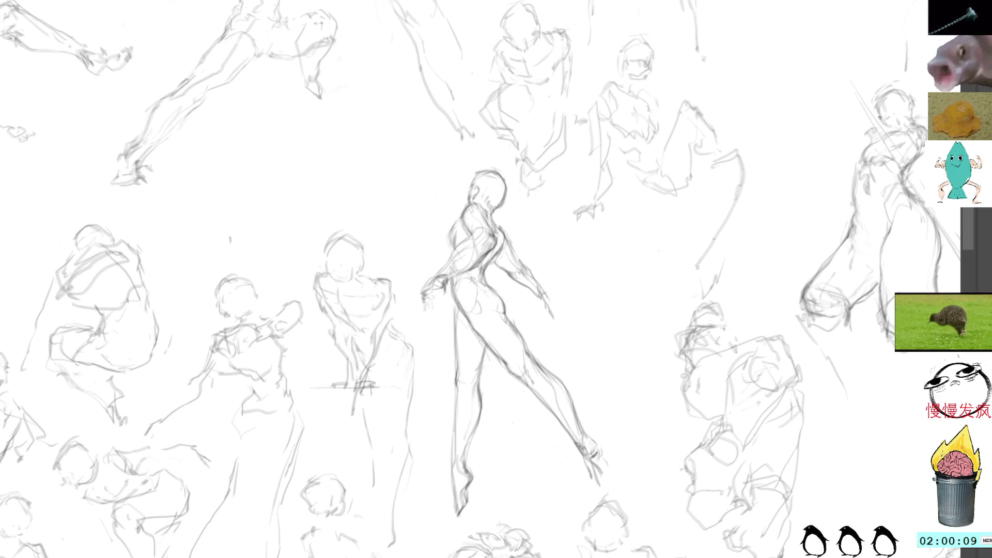
drag(458, 306, 464, 320)
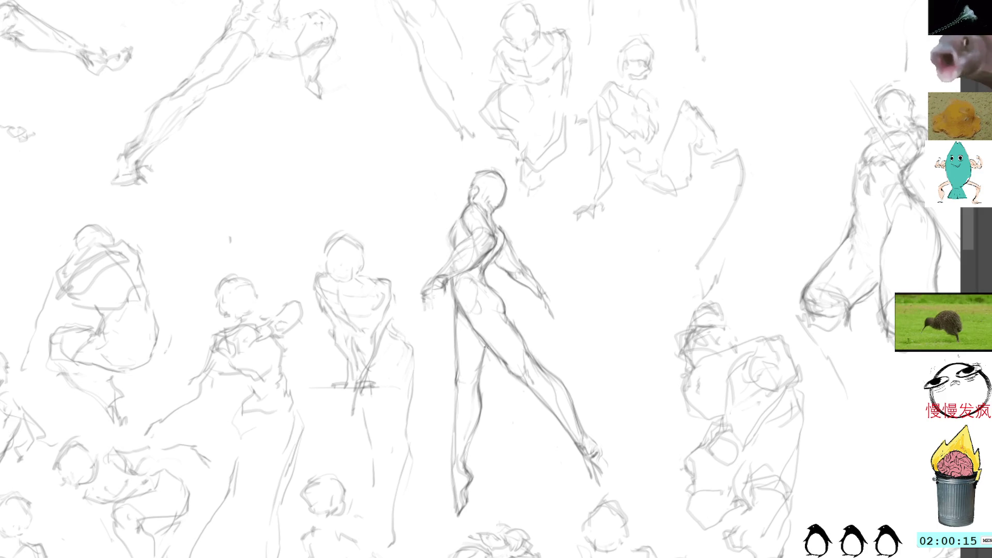
drag(486, 346, 481, 390)
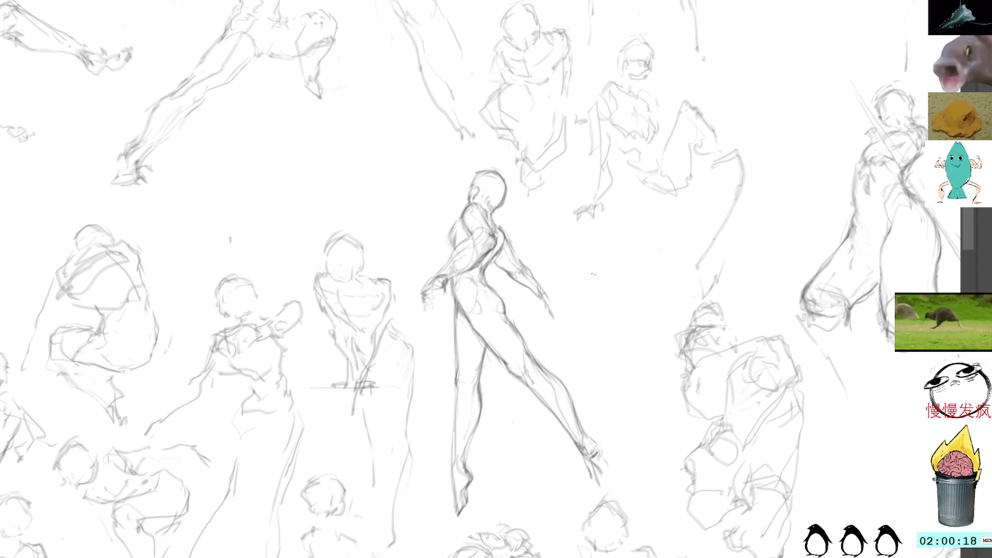
mouse_move(598, 275)
mouse_down()
mouse_move(609, 234)
mouse_move(634, 233)
mouse_move(642, 259)
mouse_move(665, 194)
mouse_up()
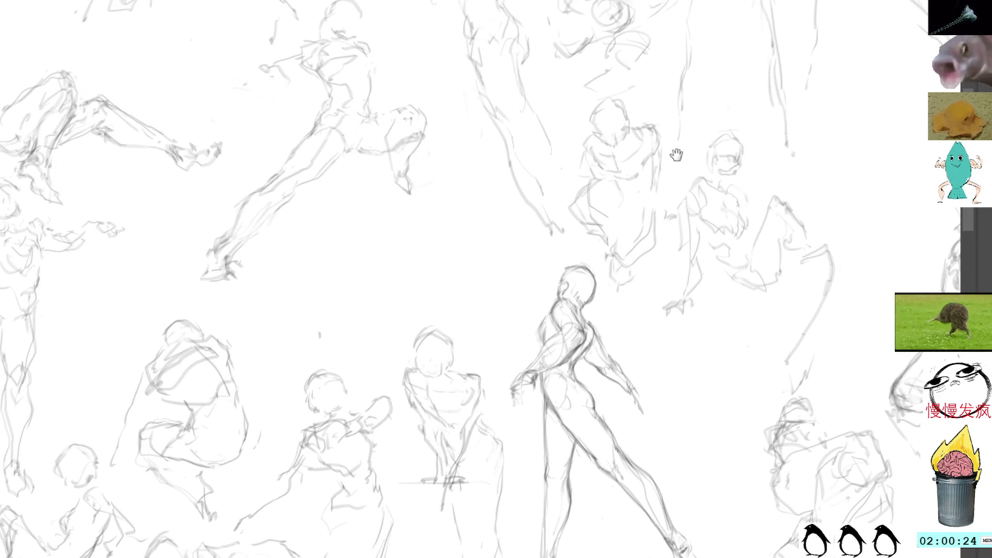
mouse_move(678, 158)
mouse_down()
mouse_move(642, 187)
mouse_move(654, 222)
mouse_up()
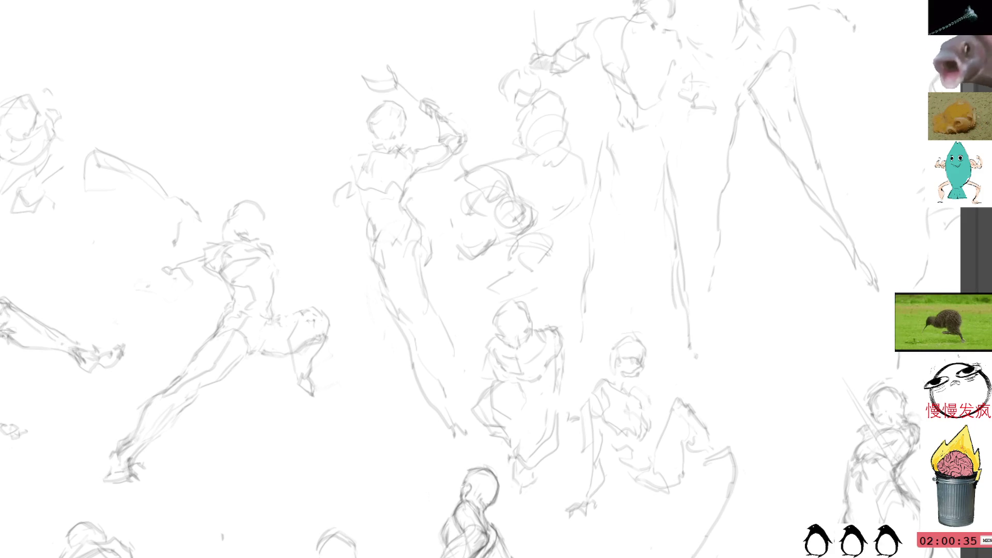
Redraw the reaching figure's head circle and both shoulder and side lines with darker strokes.
mouse_move(395, 103)
mouse_down()
mouse_move(406, 119)
mouse_move(399, 135)
mouse_move(373, 123)
mouse_up()
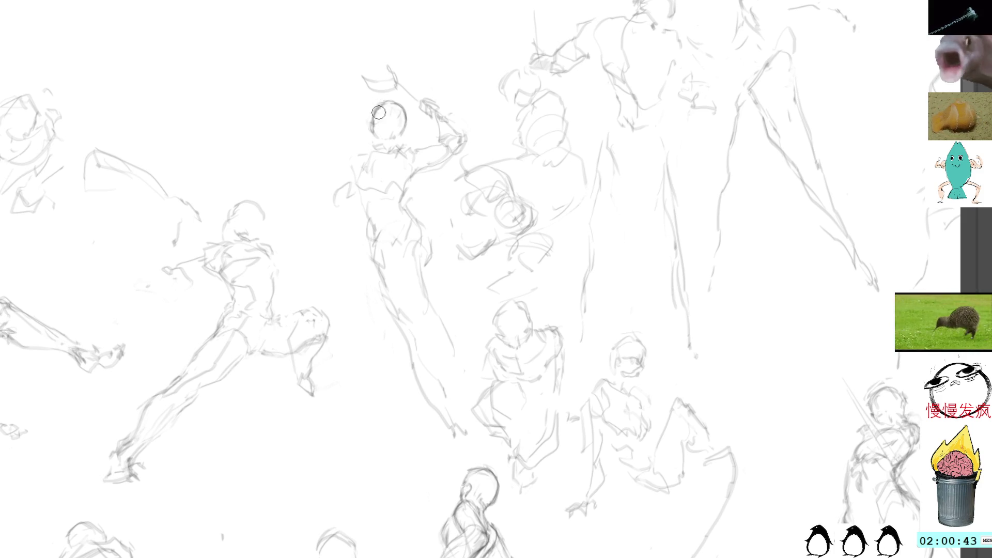
mouse_move(385, 104)
mouse_down()
mouse_move(406, 122)
mouse_move(398, 135)
mouse_up()
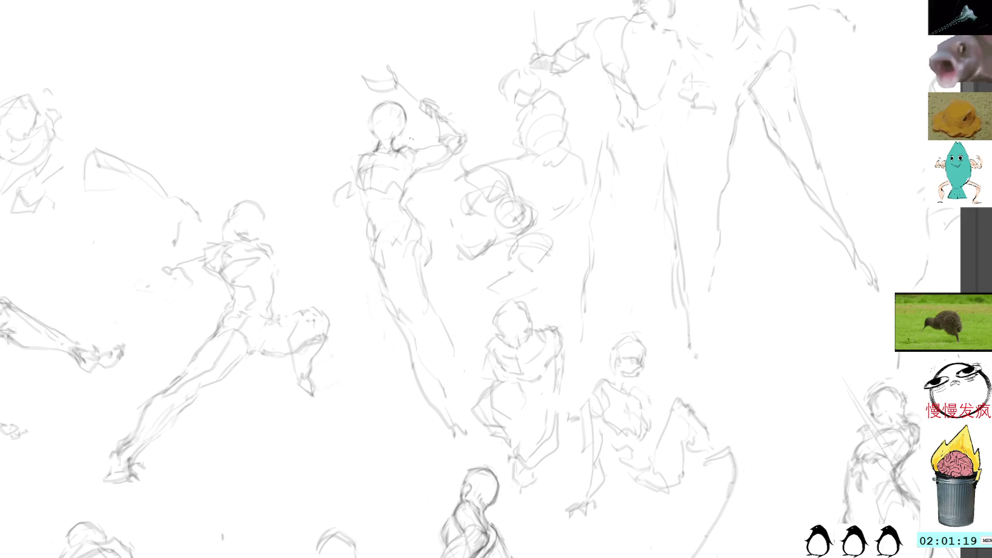
drag(412, 169, 403, 188)
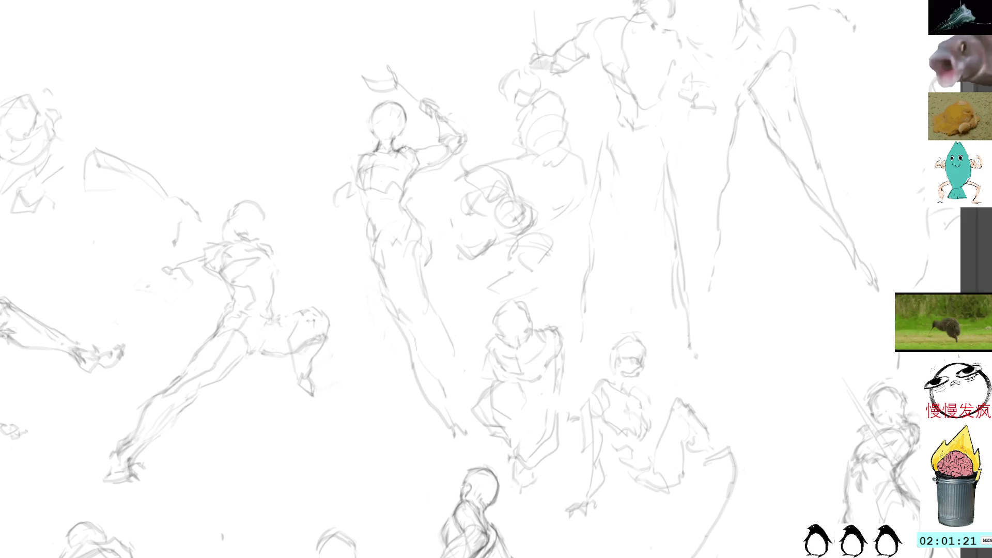
drag(397, 154, 409, 149)
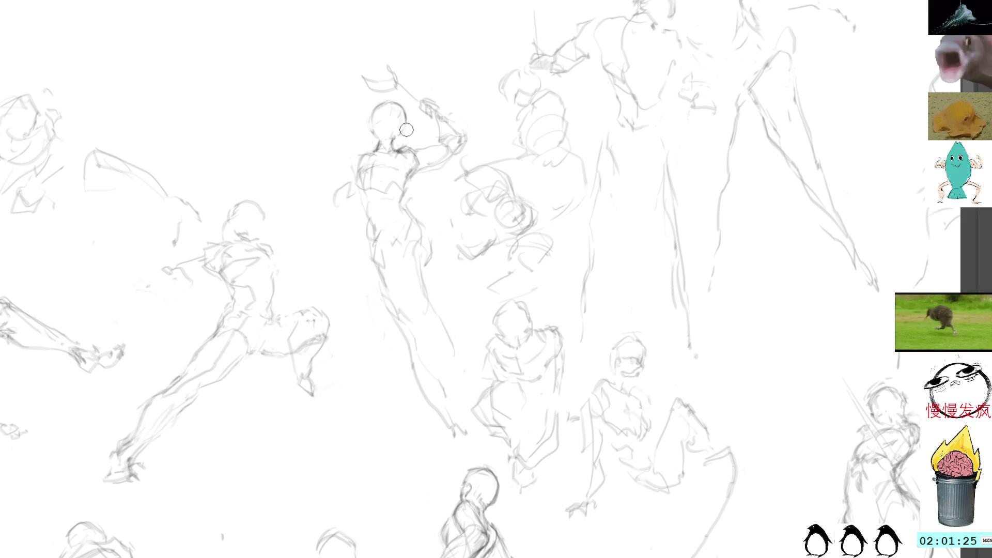
mouse_move(366, 151)
mouse_down()
mouse_move(353, 183)
mouse_move(360, 173)
mouse_up()
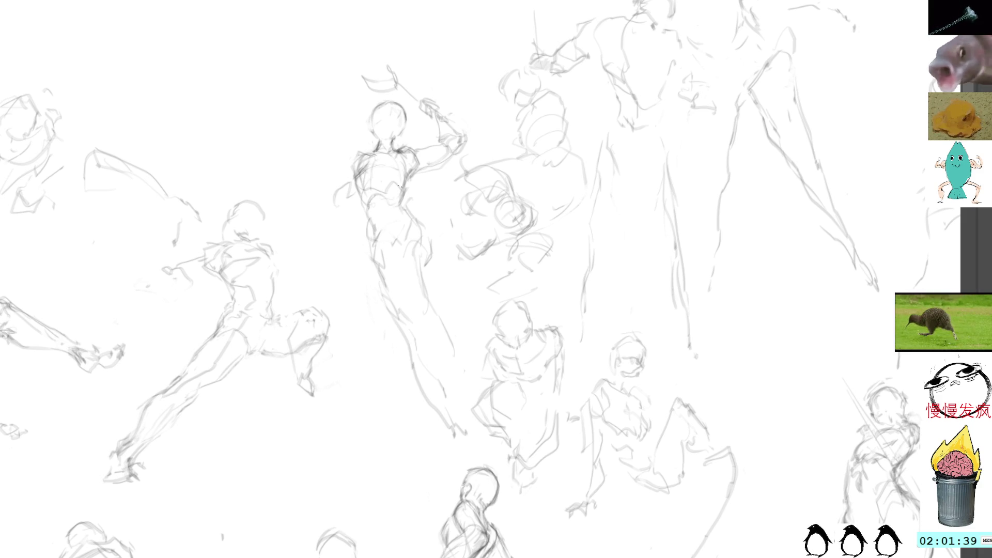
Darken the reaching figure's neck, torso sides, right and left hips, and upper legs.
drag(399, 191, 394, 208)
drag(378, 135, 391, 136)
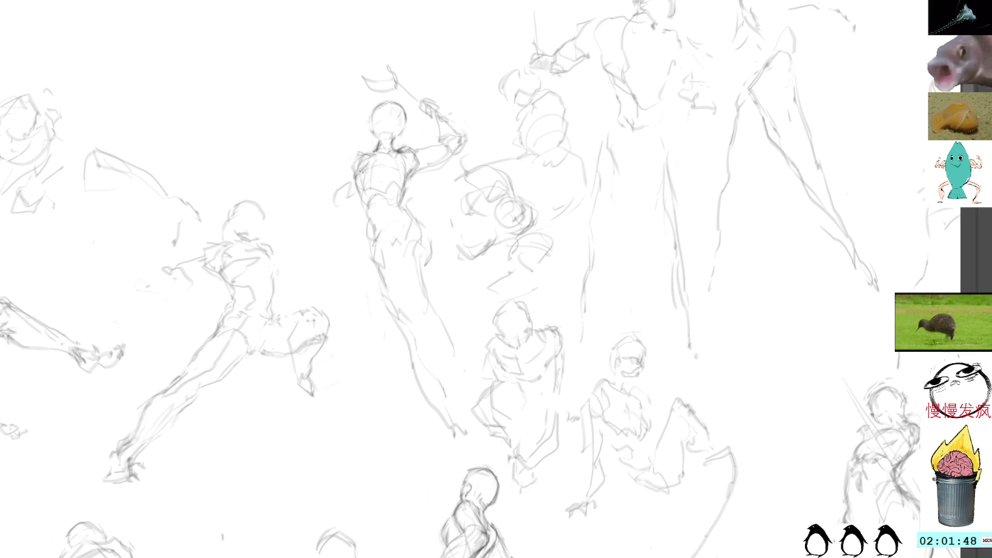
mouse_move(358, 175)
mouse_down()
mouse_move(370, 209)
mouse_move(396, 226)
mouse_move(377, 220)
mouse_move(408, 217)
mouse_move(383, 223)
mouse_move(409, 205)
mouse_up()
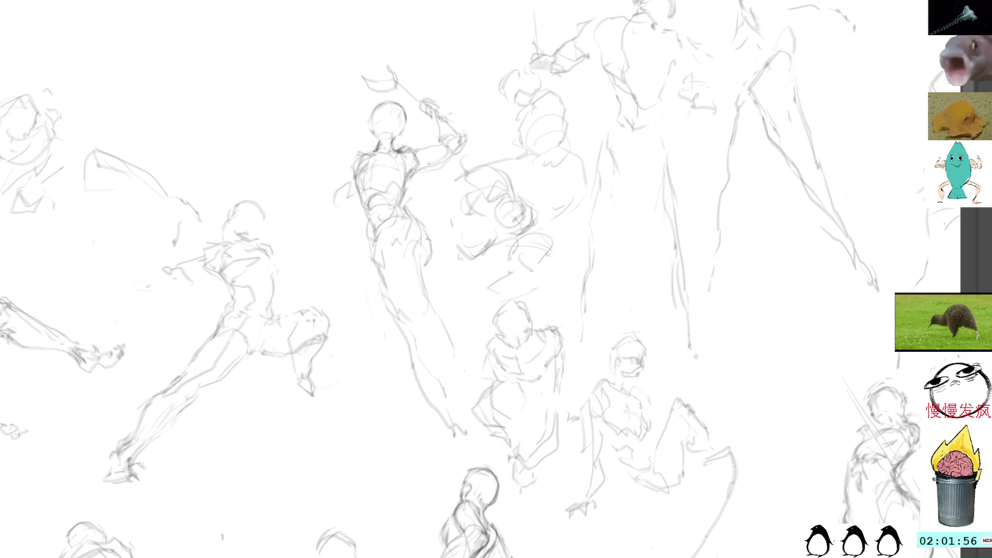
drag(428, 239, 431, 263)
mouse_move(414, 220)
mouse_down()
mouse_move(435, 241)
mouse_move(428, 313)
mouse_up()
mouse_move(437, 266)
mouse_down()
mouse_move(426, 291)
mouse_move(445, 320)
mouse_up()
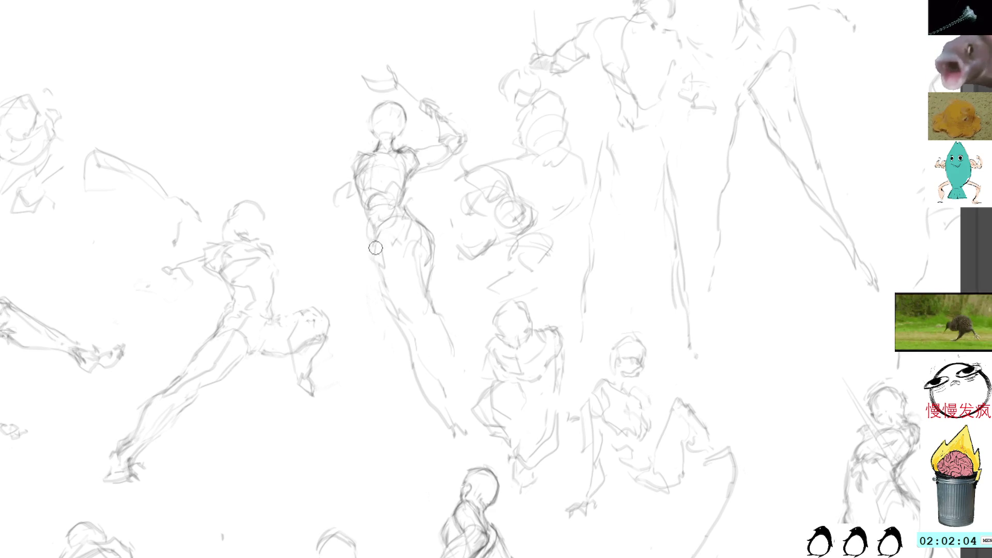
mouse_move(372, 223)
mouse_down()
mouse_move(370, 253)
mouse_move(368, 245)
mouse_up()
drag(369, 242, 393, 296)
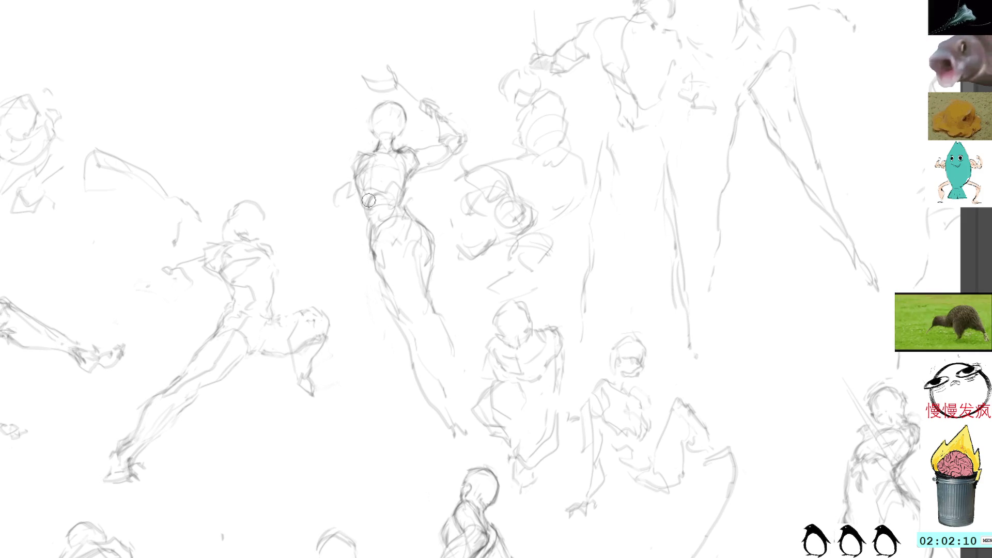
drag(383, 277, 408, 326)
Extend the darker leg contour downward, then lasso the central figure's leg and deselect.
drag(383, 276, 451, 436)
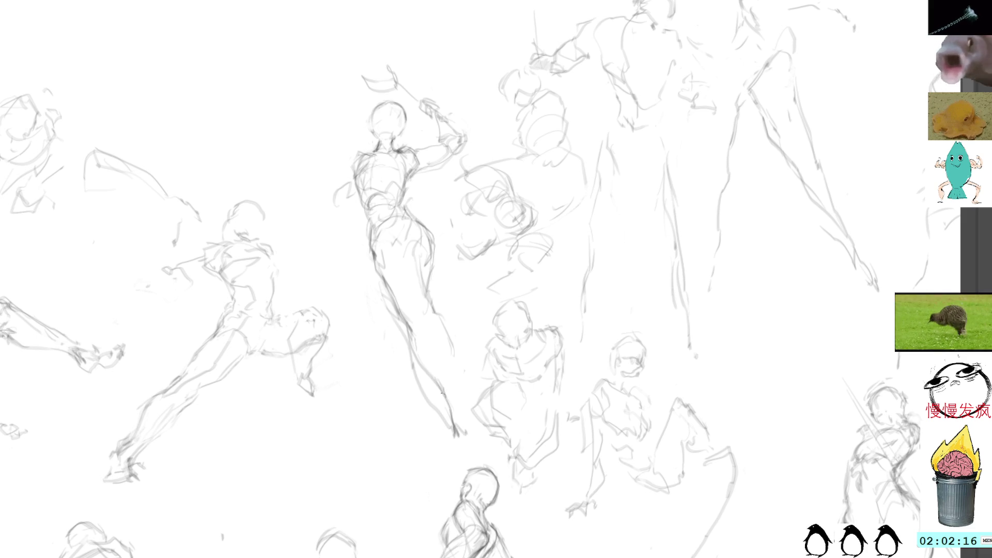
mouse_move(416, 365)
mouse_down()
mouse_move(374, 287)
mouse_move(442, 450)
mouse_up()
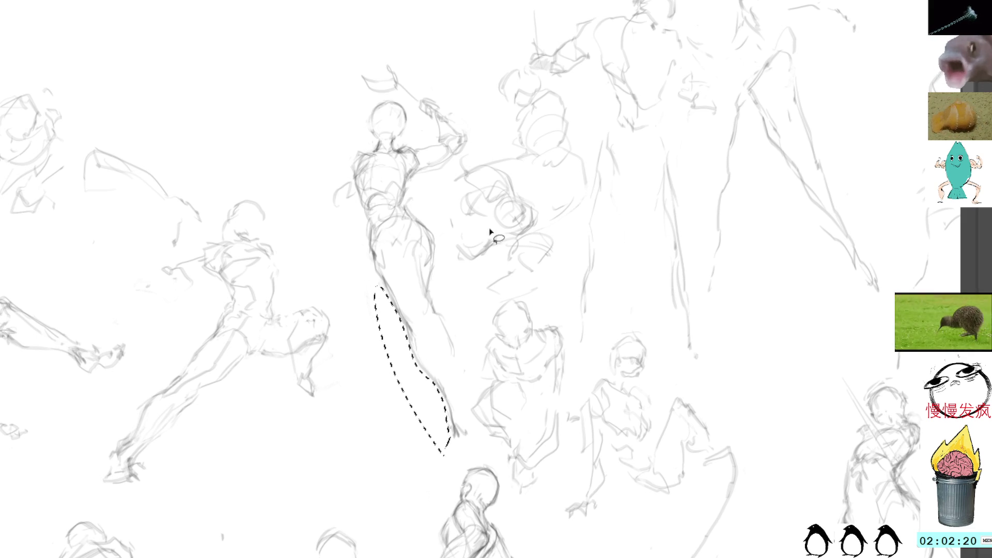
key(ctrl+d)
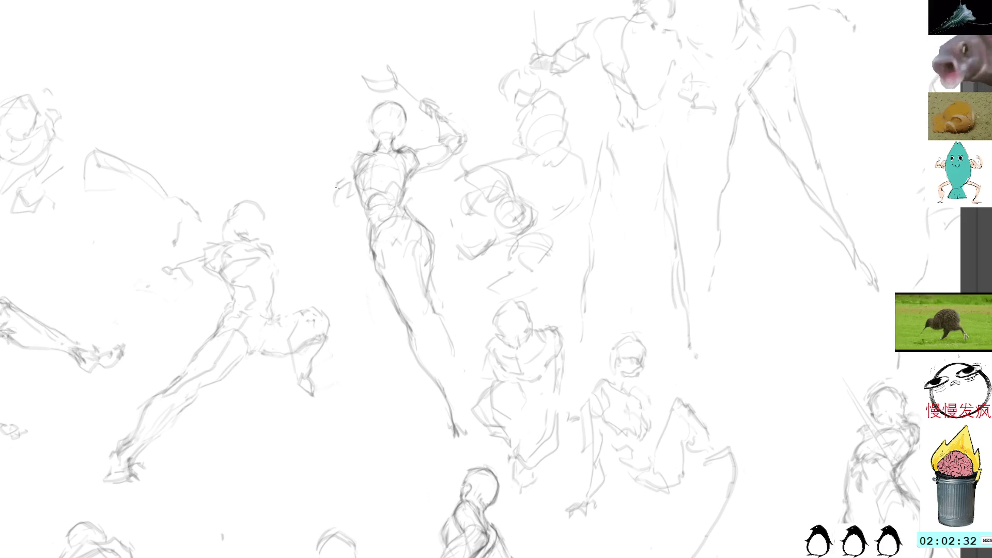
Add light strokes at the central figure's left shoulder and side, discarding a dark loop stroke.
drag(336, 187, 339, 202)
drag(357, 158, 379, 138)
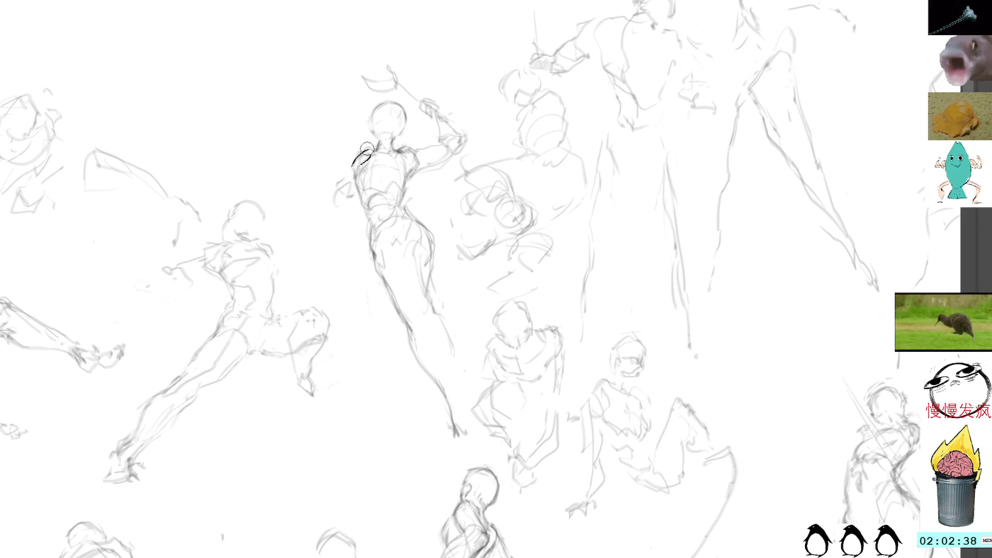
drag(353, 164, 368, 145)
key(ctrl+z)
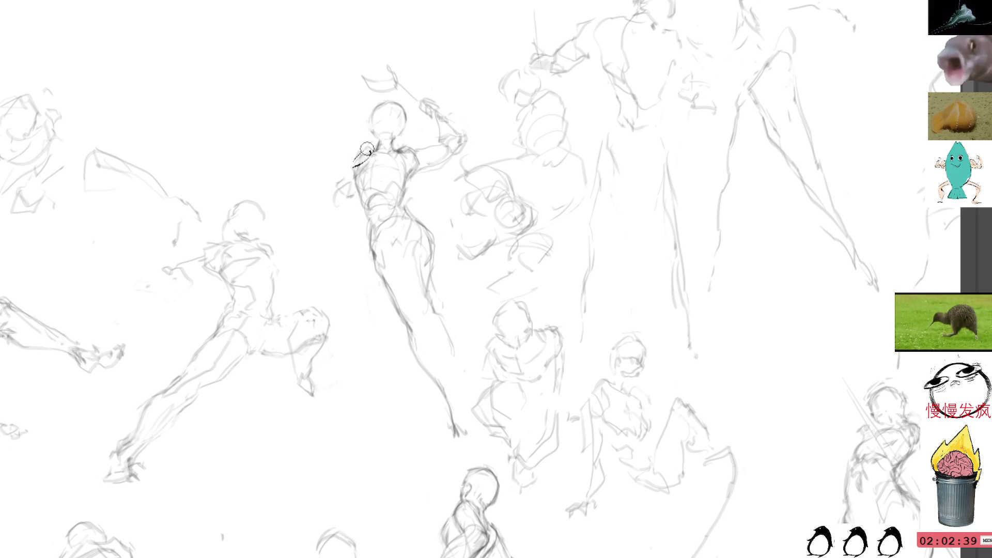
key(ctrl+shift+z)
key(ctrl+z)
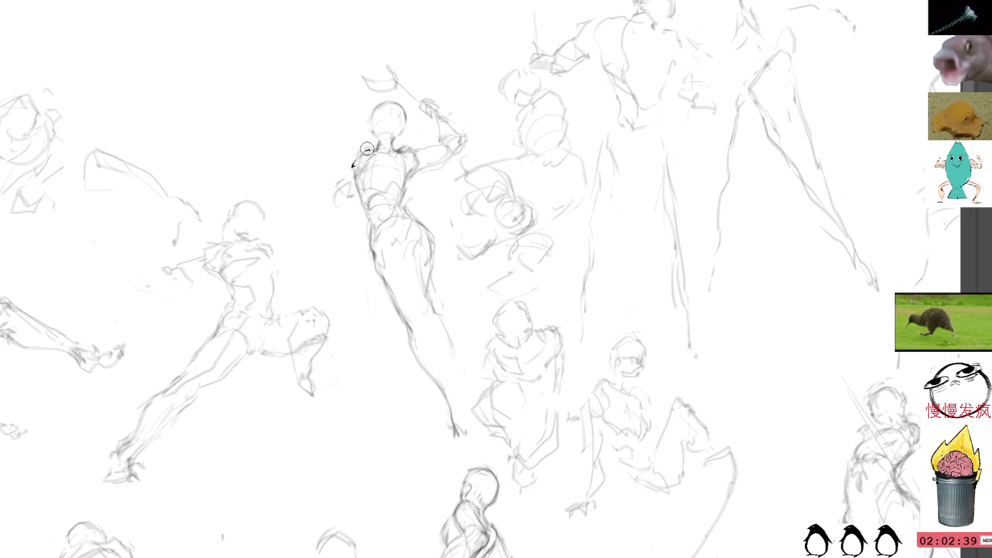
key(ctrl+shift+z)
key(ctrl+z)
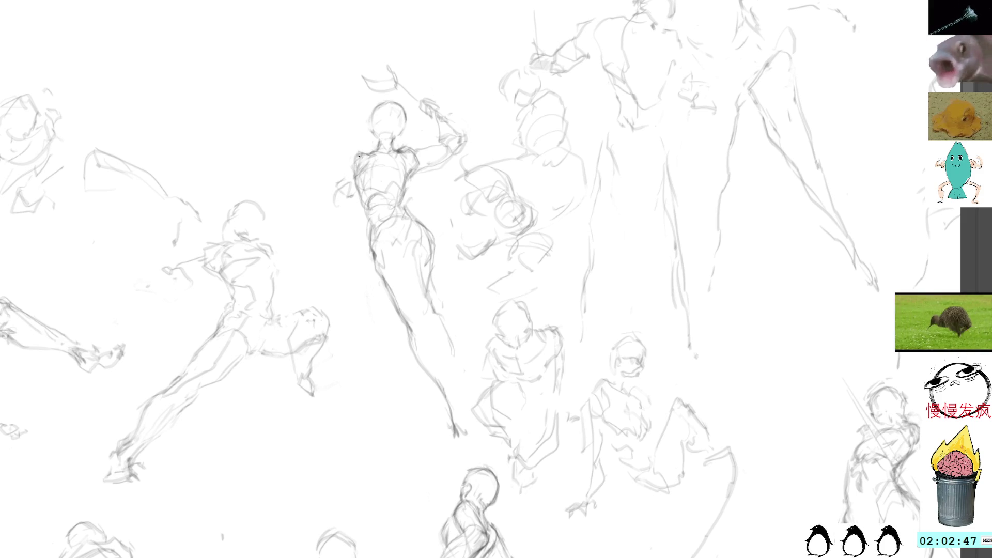
mouse_move(360, 155)
mouse_down()
mouse_move(356, 189)
mouse_move(370, 226)
mouse_up()
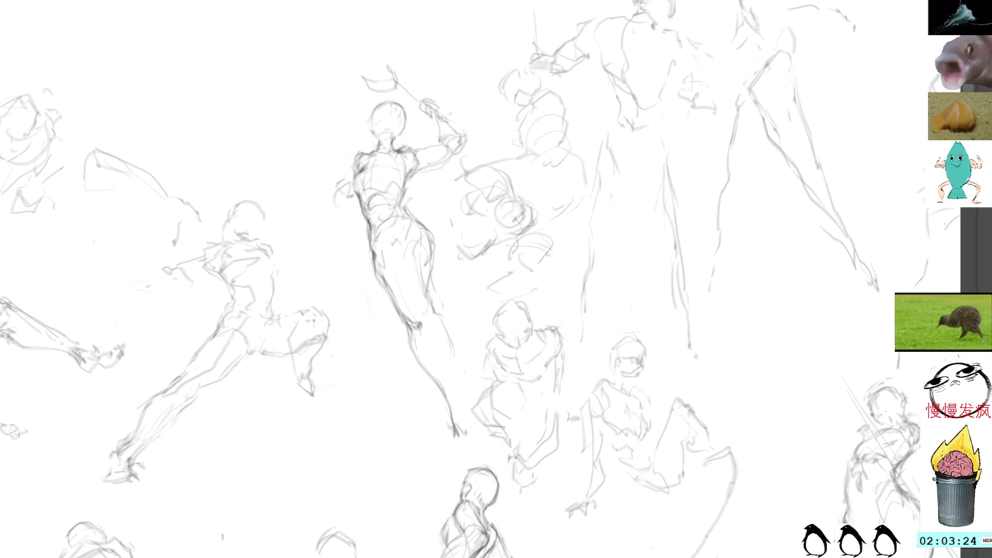
Sketch over the central figure's hips and right leg, darkening the right hip contour.
mouse_move(420, 220)
mouse_down()
mouse_move(440, 254)
mouse_move(434, 261)
mouse_up()
mouse_move(408, 212)
mouse_down()
mouse_move(434, 259)
mouse_move(408, 263)
mouse_up()
drag(401, 276, 430, 288)
drag(427, 227, 440, 274)
mouse_move(393, 235)
mouse_down()
mouse_move(421, 292)
mouse_move(424, 250)
mouse_up()
drag(429, 255, 443, 336)
drag(414, 287, 451, 346)
drag(408, 228, 421, 238)
drag(429, 248, 436, 313)
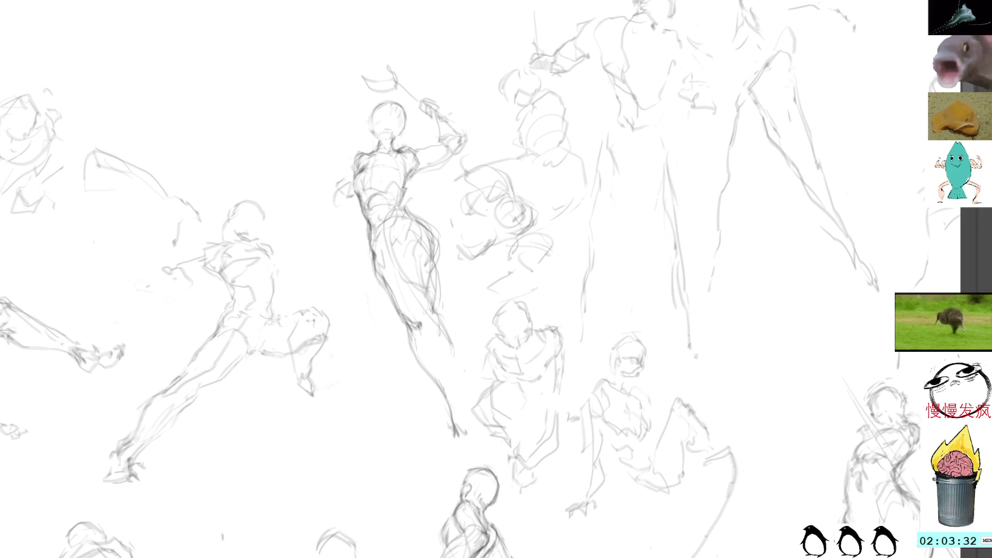
mouse_move(401, 211)
mouse_down()
mouse_move(438, 236)
mouse_move(436, 256)
mouse_up()
drag(426, 221, 433, 255)
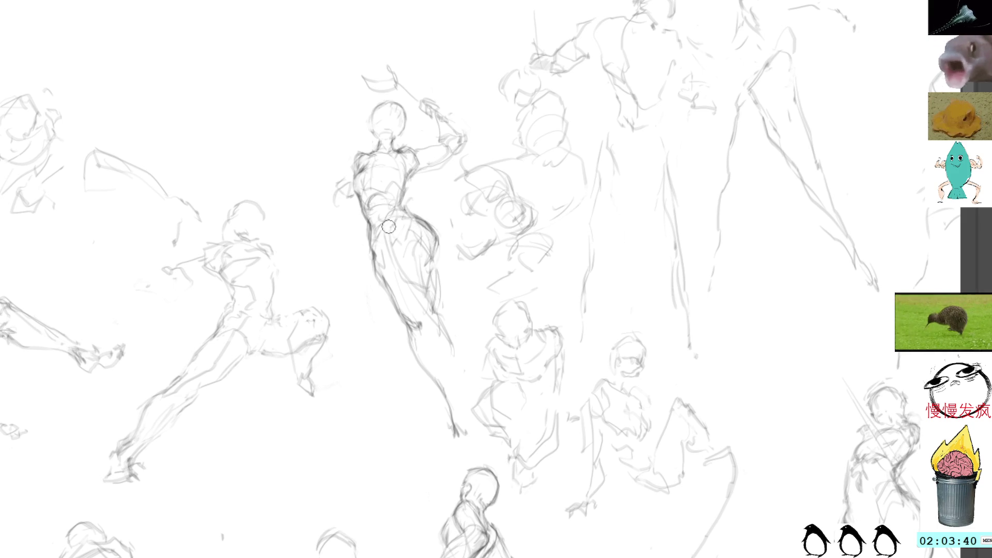
Darken the waist and hip and refine the thigh contour with faint strokes.
mouse_move(397, 209)
mouse_down()
mouse_move(377, 239)
mouse_move(385, 258)
mouse_move(394, 236)
mouse_move(382, 245)
mouse_up()
mouse_move(416, 216)
mouse_down()
mouse_move(387, 232)
mouse_move(415, 264)
mouse_move(414, 325)
mouse_up()
mouse_move(382, 288)
mouse_down()
mouse_move(414, 326)
mouse_move(400, 306)
mouse_up()
mouse_move(382, 272)
mouse_down()
mouse_move(406, 305)
mouse_move(400, 313)
mouse_up()
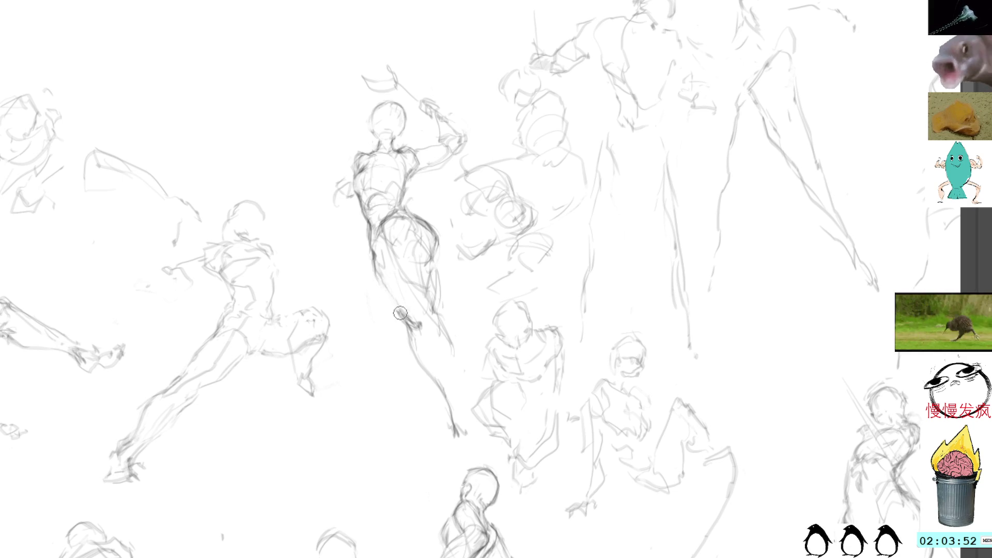
mouse_move(376, 262)
mouse_down()
mouse_move(402, 316)
mouse_move(426, 334)
mouse_move(424, 387)
mouse_move(406, 324)
mouse_up()
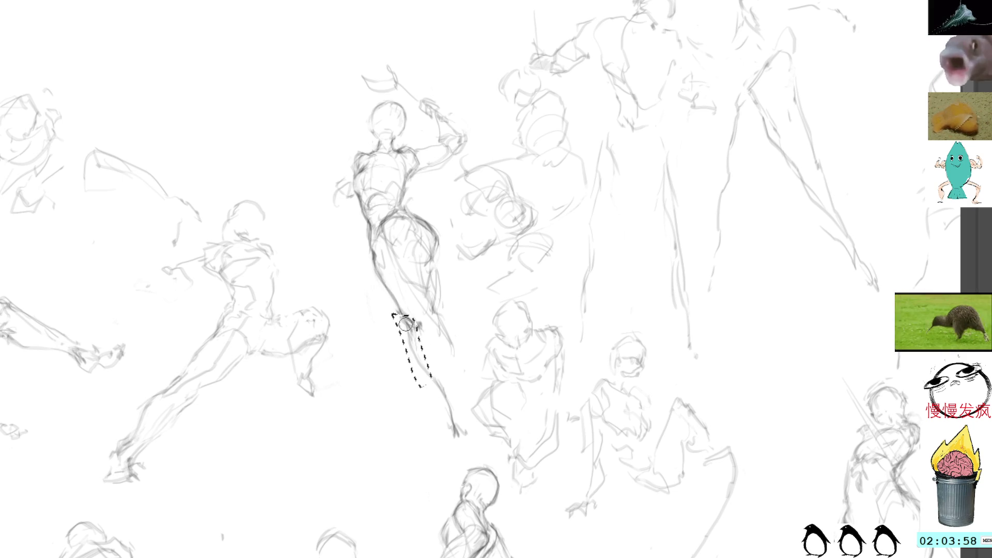
Delete the selected old lower leg and redraw a darker knee, calf and foot with the pencil.
key(Delete)
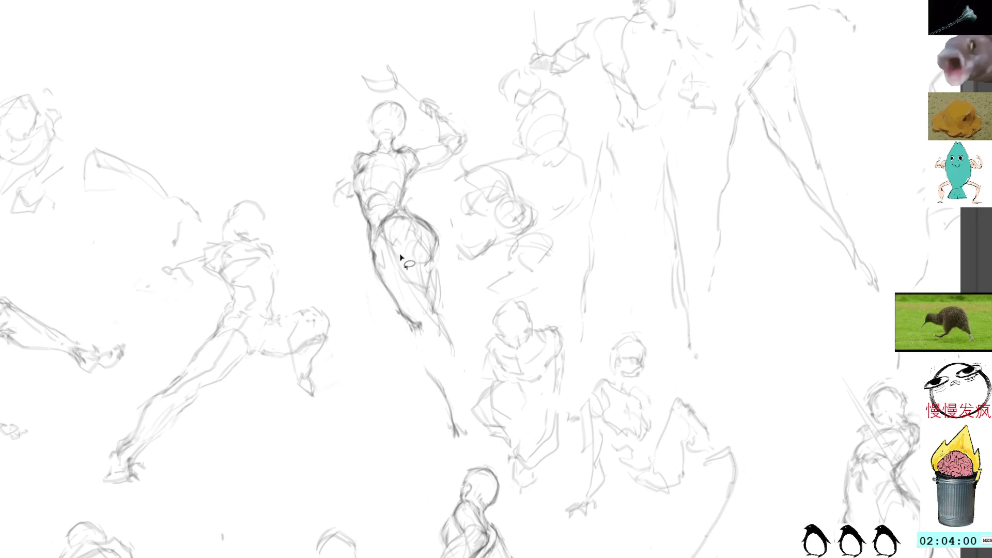
key(b)
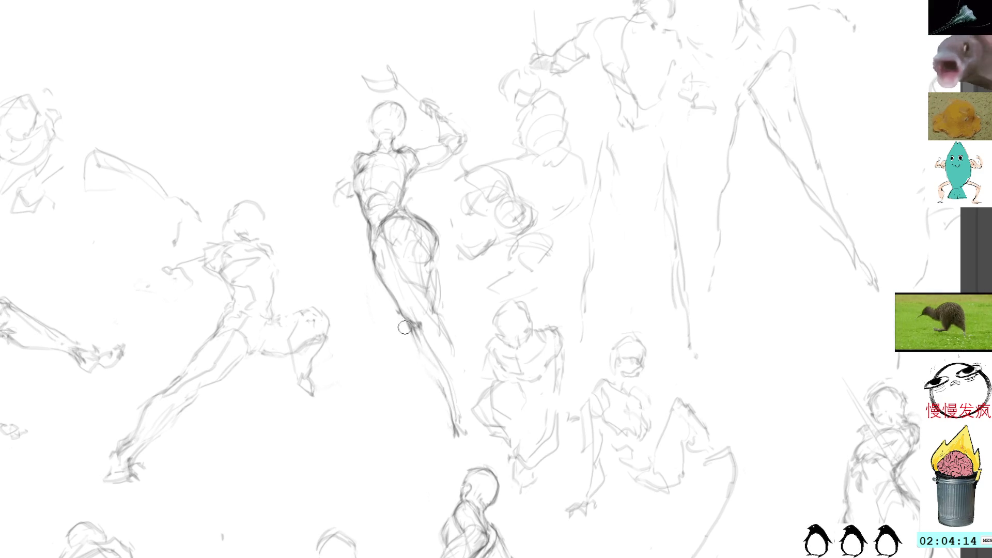
drag(400, 313, 453, 428)
drag(434, 318, 452, 353)
mouse_move(451, 351)
mouse_down()
mouse_move(461, 414)
mouse_move(449, 405)
mouse_move(457, 408)
mouse_move(456, 394)
mouse_move(445, 396)
mouse_move(450, 414)
mouse_move(459, 405)
mouse_up()
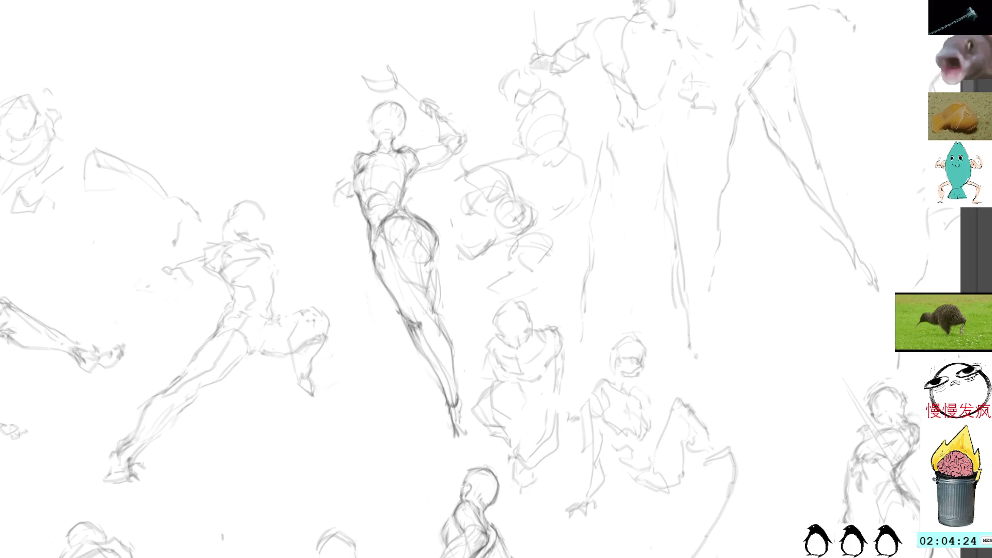
drag(412, 333, 435, 376)
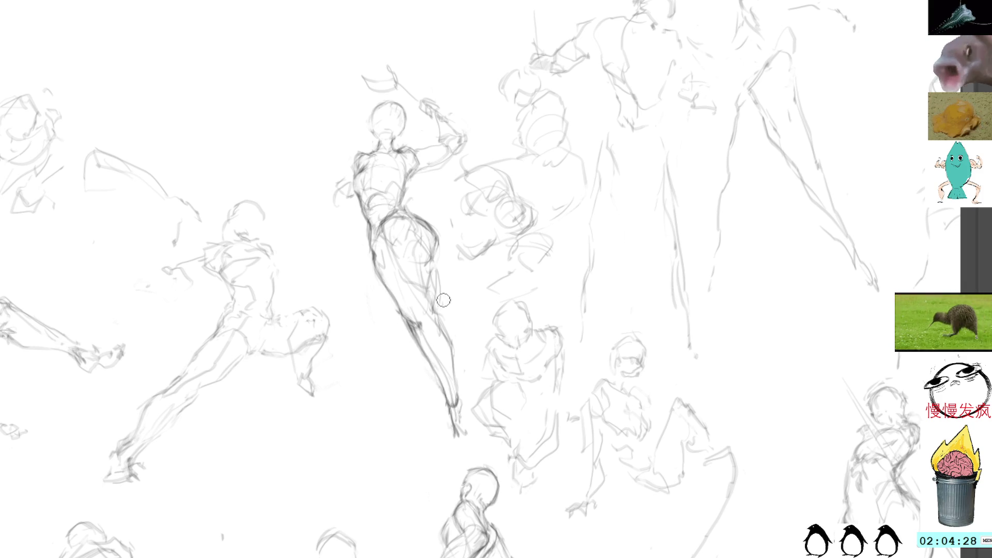
drag(437, 311, 468, 423)
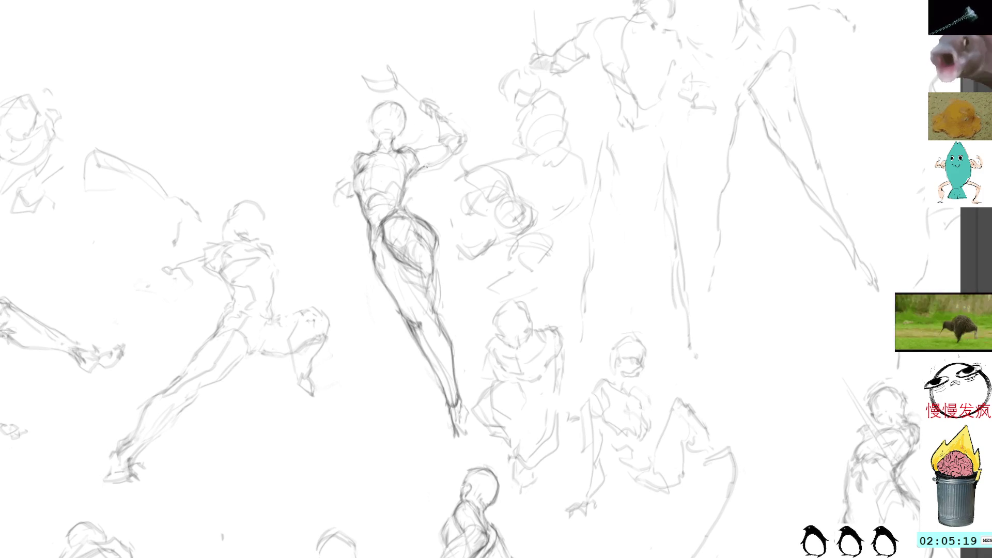
Darken the central figure's raised arm with contour strokes.
mouse_move(409, 175)
mouse_down()
mouse_move(448, 156)
mouse_move(416, 147)
mouse_move(443, 138)
mouse_move(416, 172)
mouse_move(424, 165)
mouse_up()
drag(421, 166, 448, 146)
drag(427, 164, 404, 179)
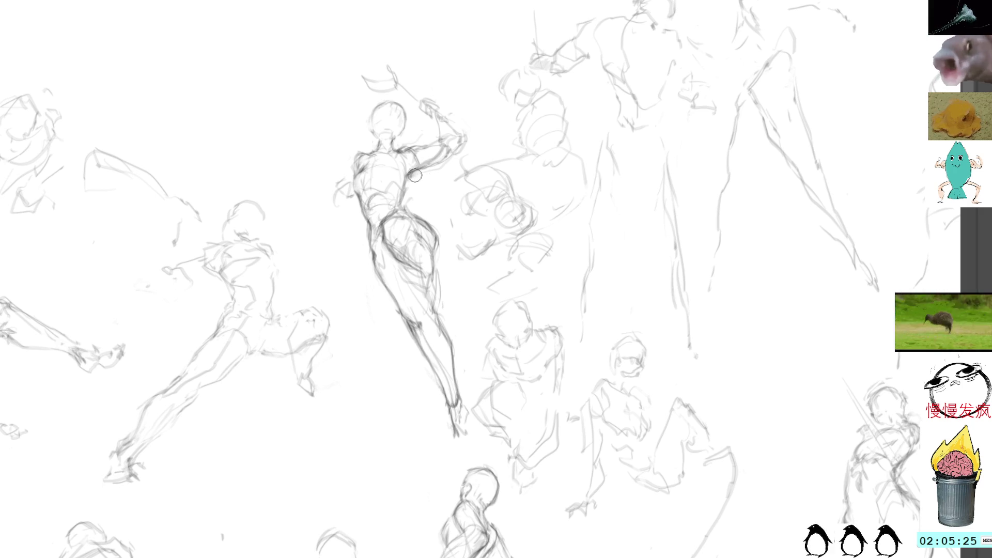
Redraw the figure's neck, right shoulder and torso with darker contour lines.
drag(448, 71, 519, 126)
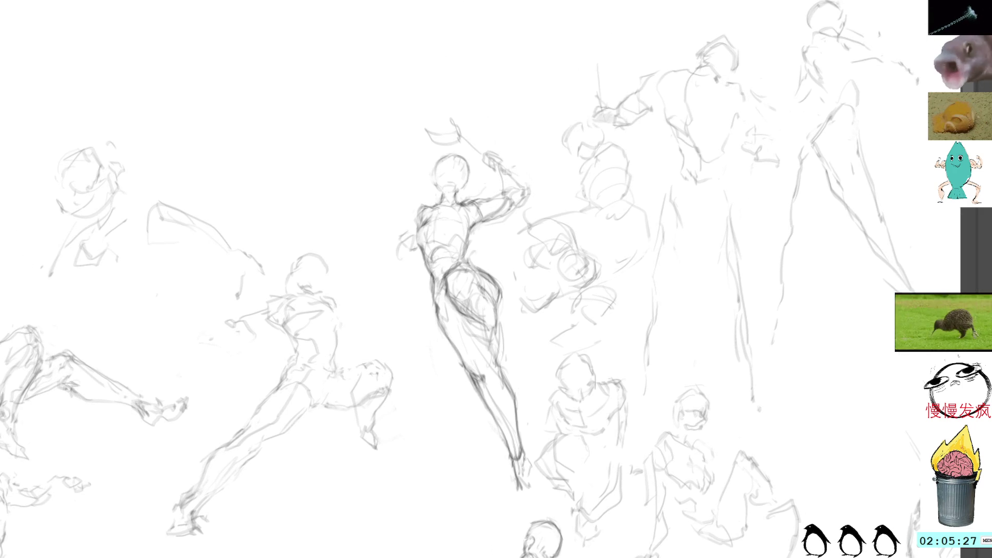
mouse_move(448, 111)
mouse_down()
mouse_move(469, 154)
mouse_move(469, 130)
mouse_up()
key(ctrl+d)
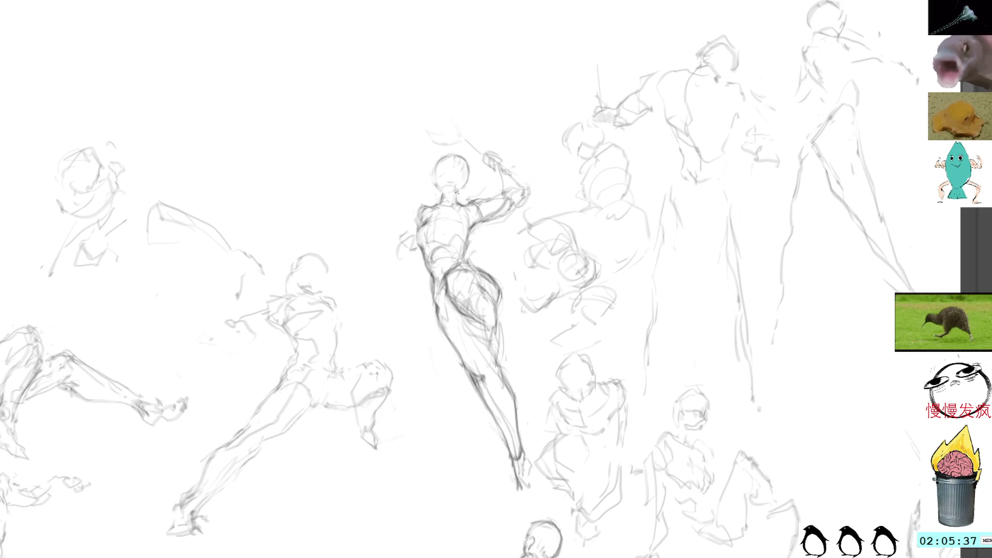
mouse_move(455, 192)
mouse_down()
mouse_move(478, 230)
mouse_move(464, 245)
mouse_move(478, 214)
mouse_move(456, 252)
mouse_move(489, 272)
mouse_up()
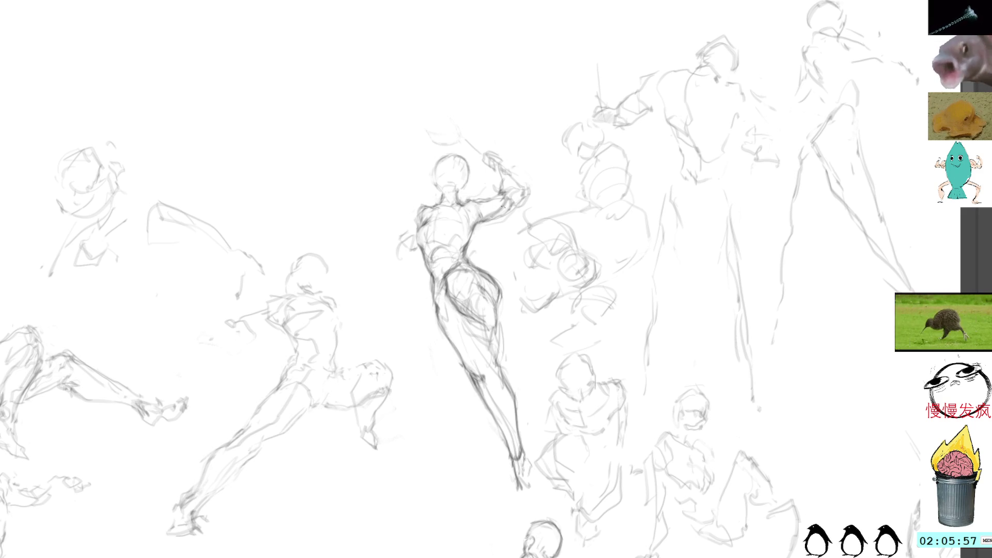
mouse_move(543, 166)
mouse_down()
mouse_move(604, 96)
mouse_move(579, 116)
mouse_move(571, 123)
mouse_move(622, 98)
mouse_up()
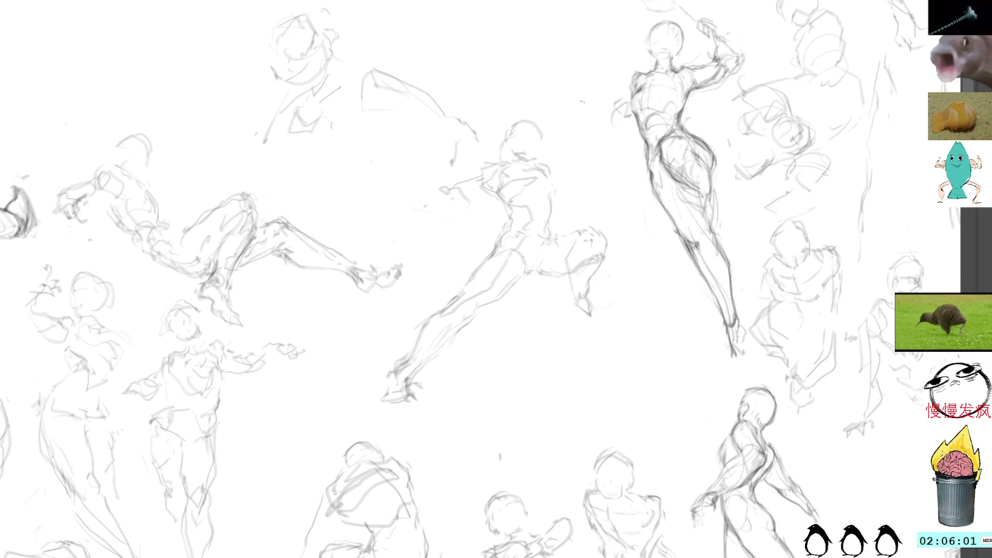
Trace darker contours down the leaping figure's thigh and lower leg toward the foot.
drag(631, 249, 629, 150)
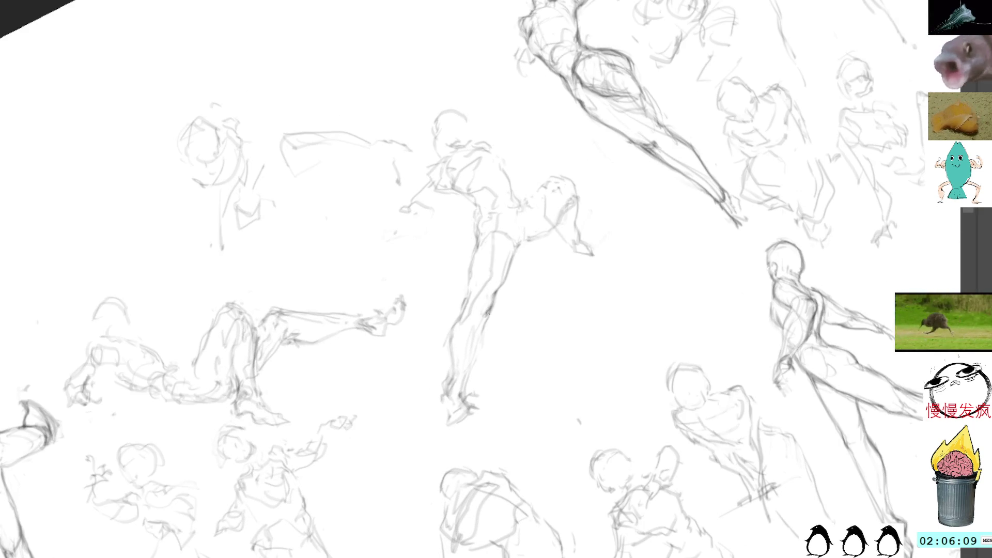
drag(487, 313, 465, 403)
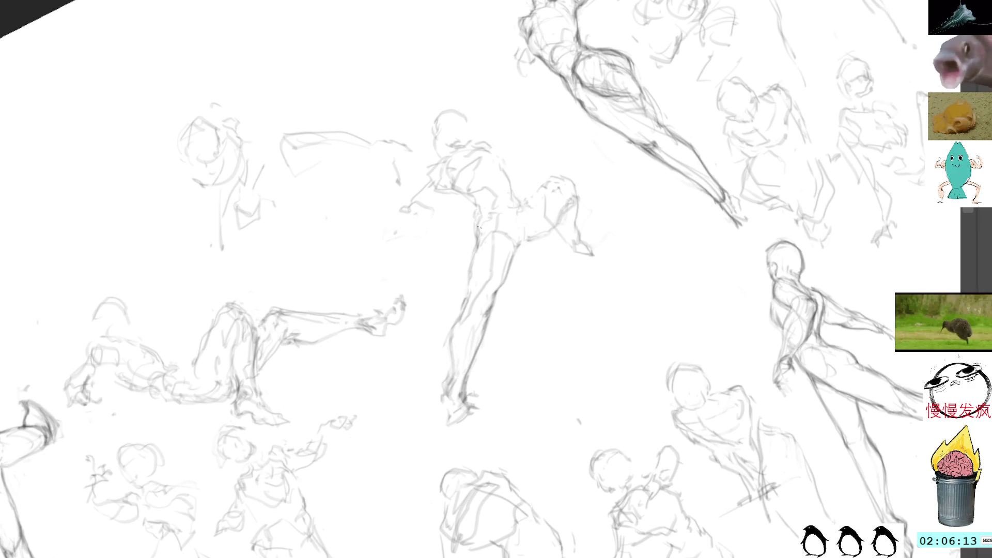
drag(478, 241, 448, 366)
drag(459, 316, 451, 328)
drag(451, 343, 448, 362)
drag(457, 324, 442, 403)
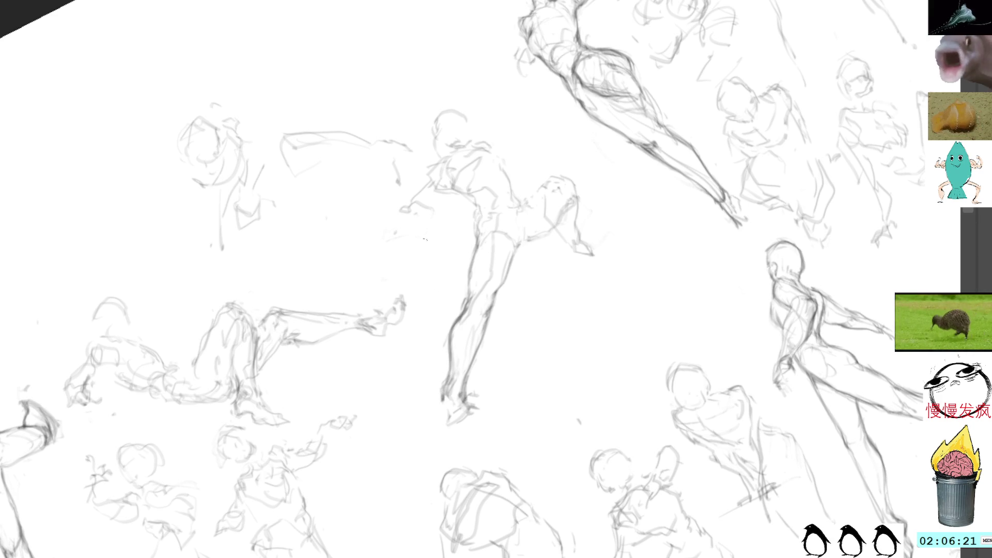
key(5)
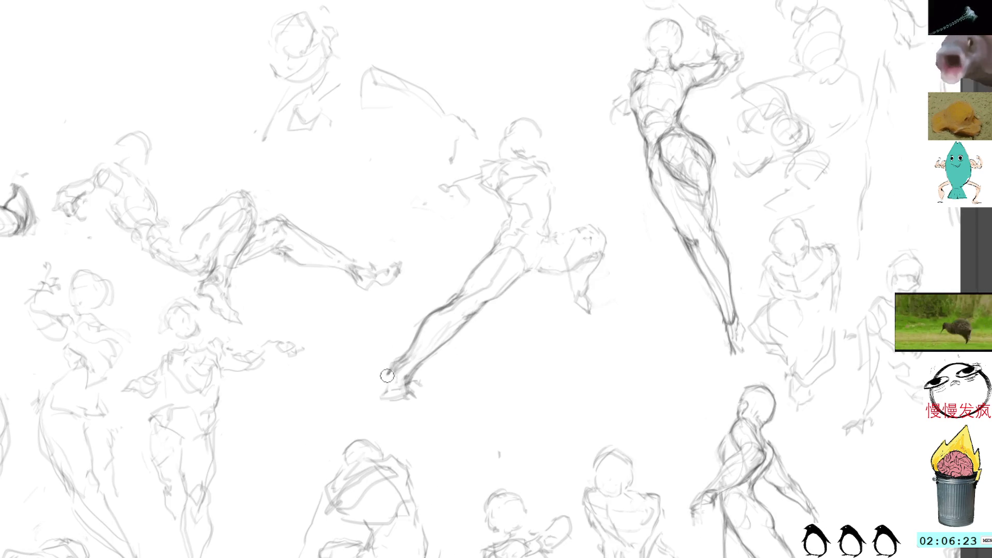
Sketch the leaping figure's foot and toes and add a contour stroke along its back.
mouse_move(379, 383)
mouse_down()
mouse_move(387, 394)
mouse_move(415, 371)
mouse_up()
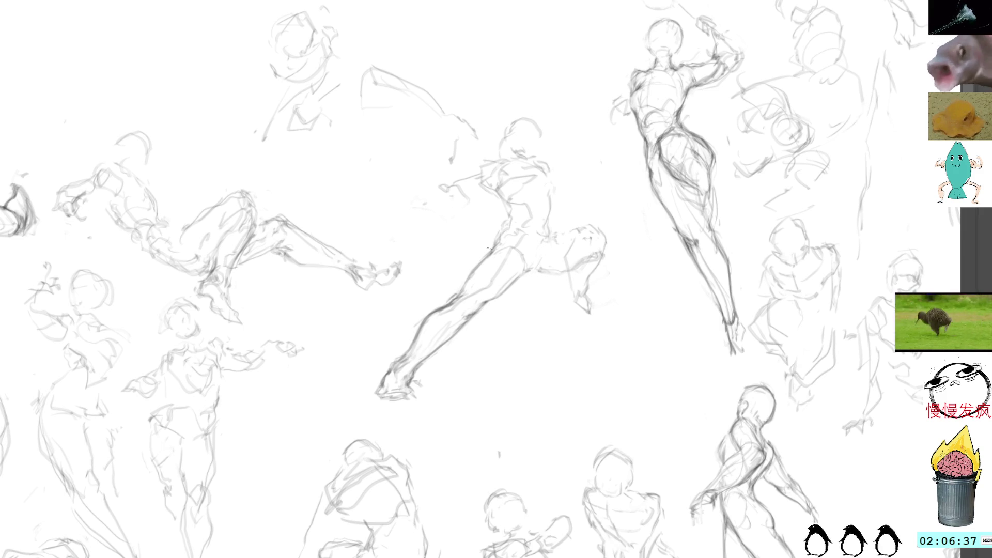
drag(497, 248, 509, 207)
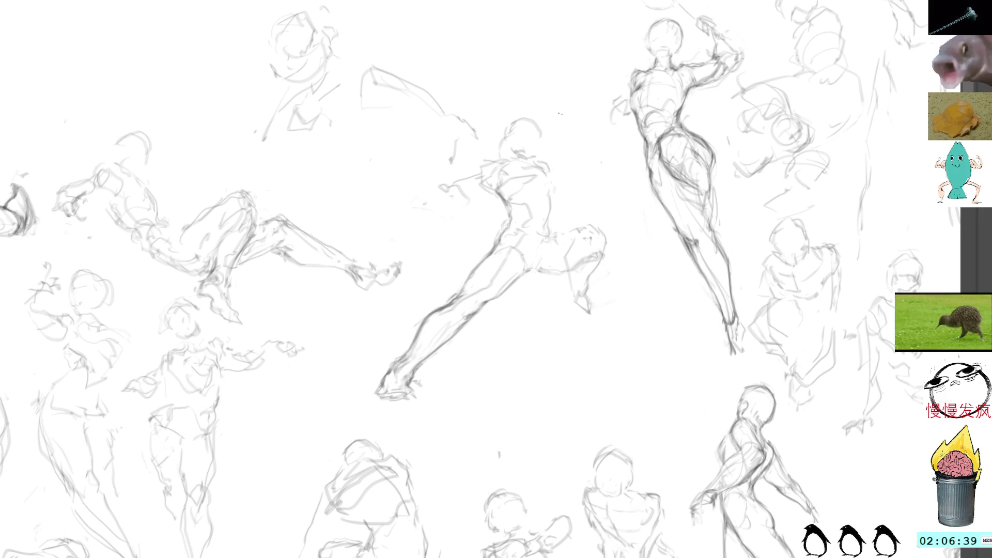
mouse_move(706, 32)
mouse_down()
mouse_move(664, 84)
mouse_move(649, 150)
mouse_up()
Delete the floating figure's old raised arm and redraw it ending in a clenched fist.
mouse_move(577, 224)
mouse_down()
mouse_move(568, 225)
mouse_move(576, 260)
mouse_move(617, 282)
mouse_up()
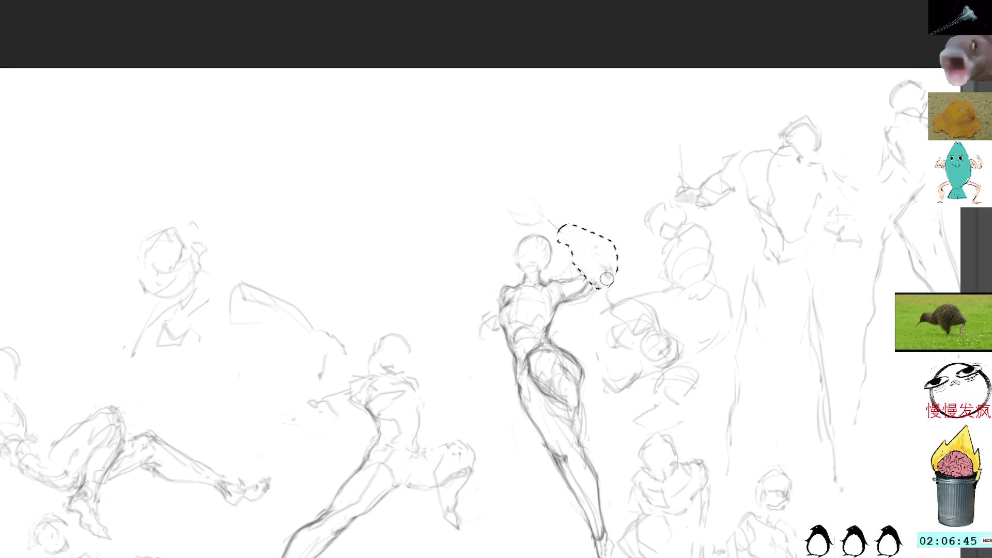
key(Delete)
key(ctrl+d)
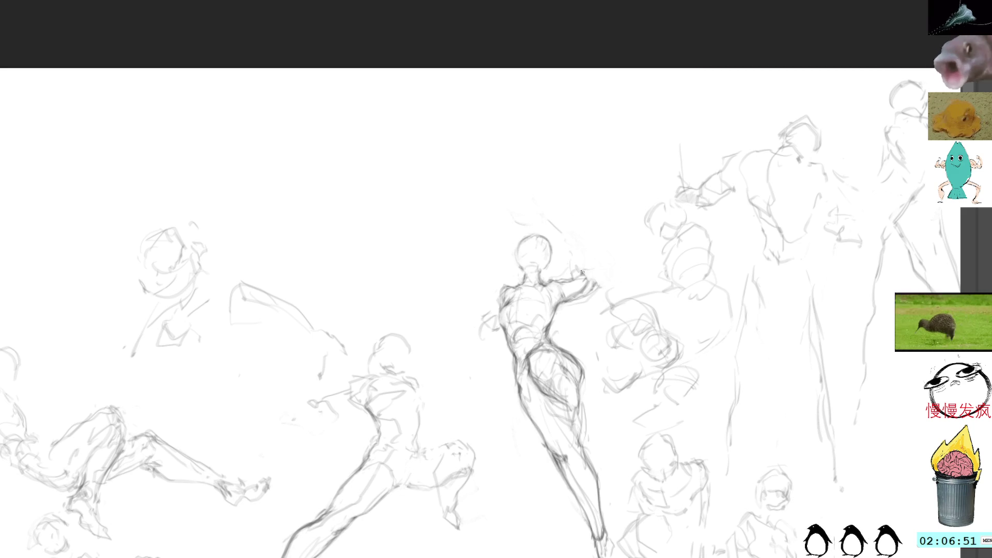
mouse_move(581, 271)
mouse_down()
mouse_move(582, 287)
mouse_move(594, 279)
mouse_move(584, 261)
mouse_move(571, 266)
mouse_move(575, 241)
mouse_move(563, 244)
mouse_move(558, 230)
mouse_move(597, 300)
mouse_up()
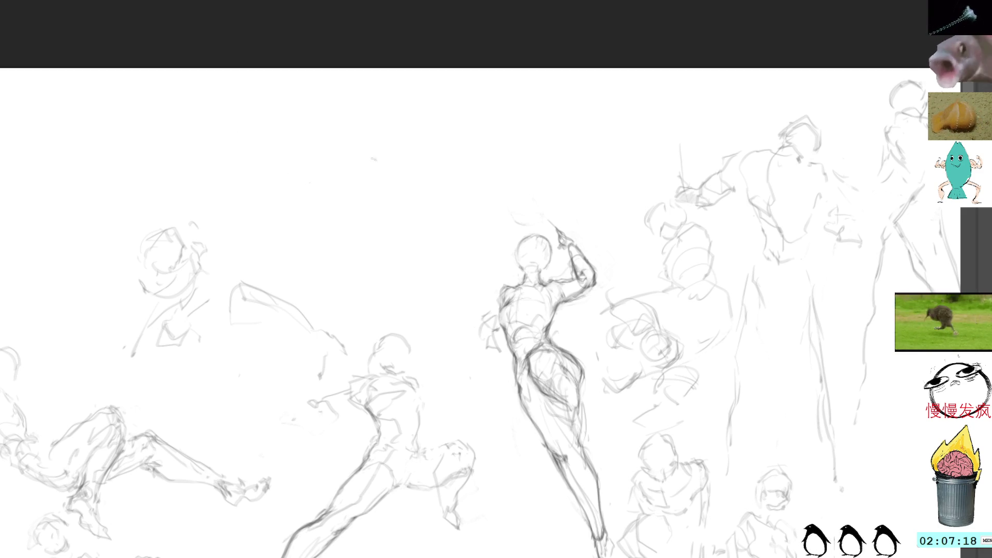
drag(455, 335, 468, 279)
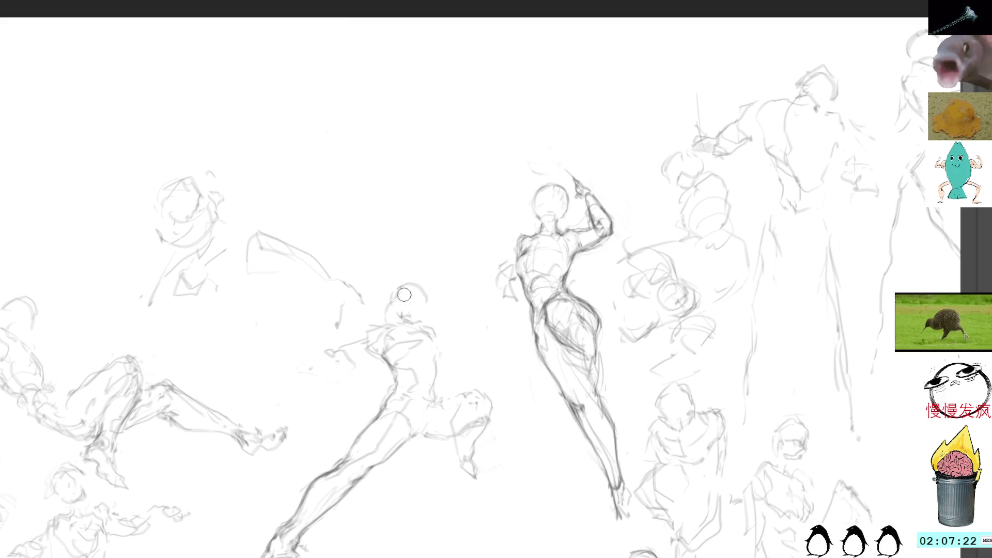
Add a small mark below the figure's head, then shift the view to another sketch cluster.
mouse_move(406, 307)
mouse_down()
mouse_move(370, 346)
mouse_move(367, 335)
mouse_move(382, 356)
mouse_move(374, 336)
mouse_move(426, 345)
mouse_up()
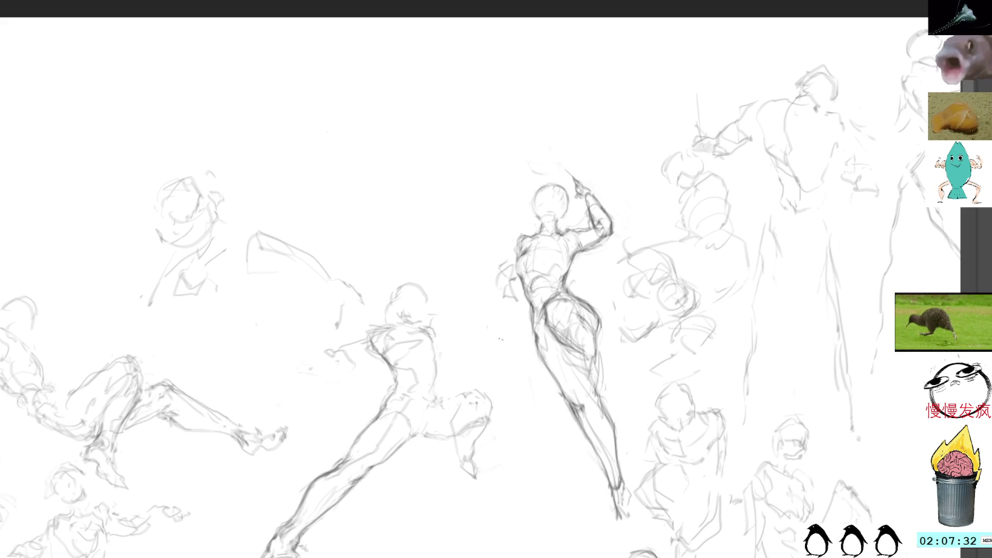
mouse_move(546, 318)
mouse_down()
mouse_move(542, 267)
mouse_move(586, 210)
mouse_move(607, 290)
mouse_move(594, 262)
mouse_move(589, 284)
mouse_up()
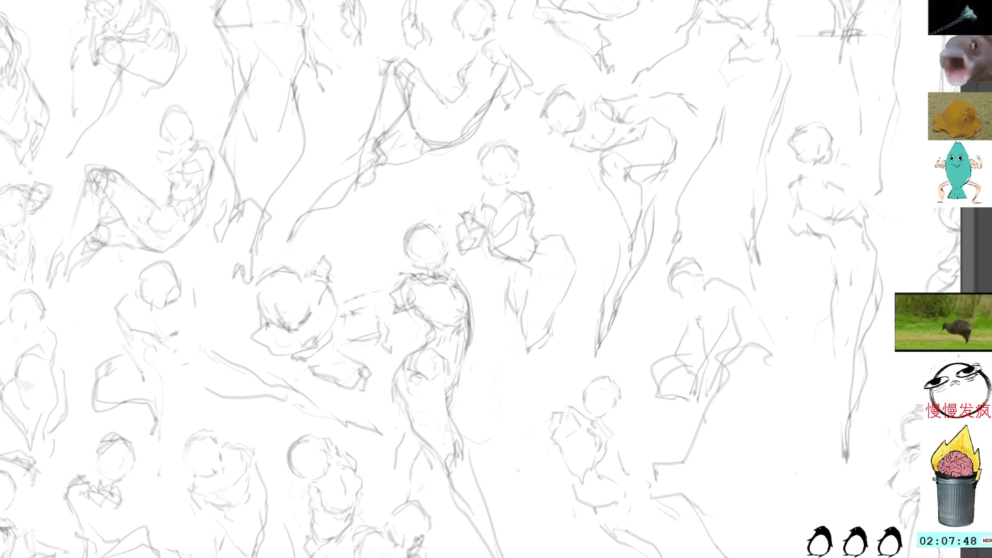
Sketch new contour strokes on the crouching figure's body and the top and right of its head.
mouse_move(267, 322)
mouse_down()
mouse_move(269, 355)
mouse_move(265, 328)
mouse_move(279, 358)
mouse_move(307, 357)
mouse_up()
mouse_move(304, 281)
mouse_down()
mouse_move(330, 267)
mouse_move(338, 308)
mouse_move(330, 269)
mouse_up()
drag(336, 291, 338, 301)
mouse_move(304, 272)
mouse_down()
mouse_move(329, 260)
mouse_move(344, 298)
mouse_up()
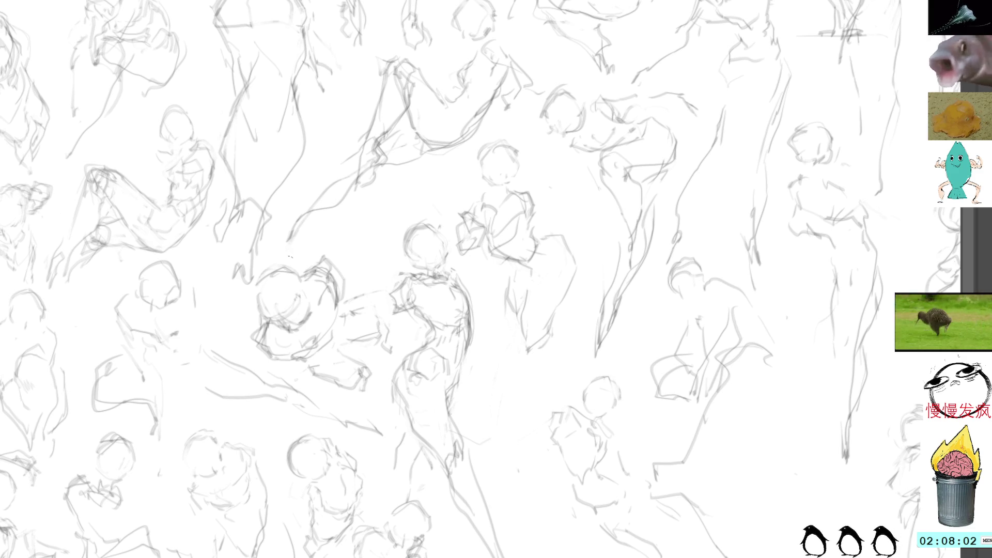
Enlarge the brush and lighten the lines inside the figure's head.
key(b)
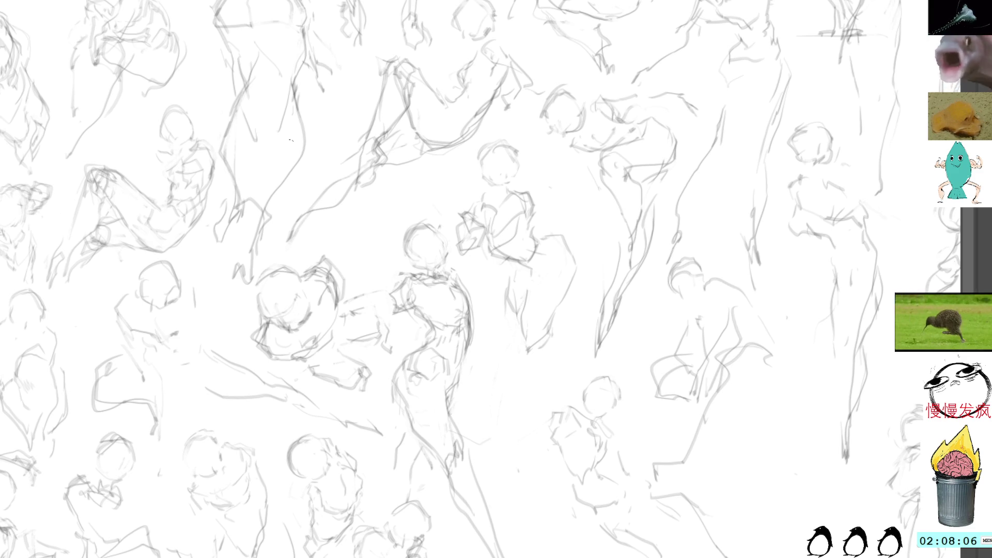
key(bracketright)
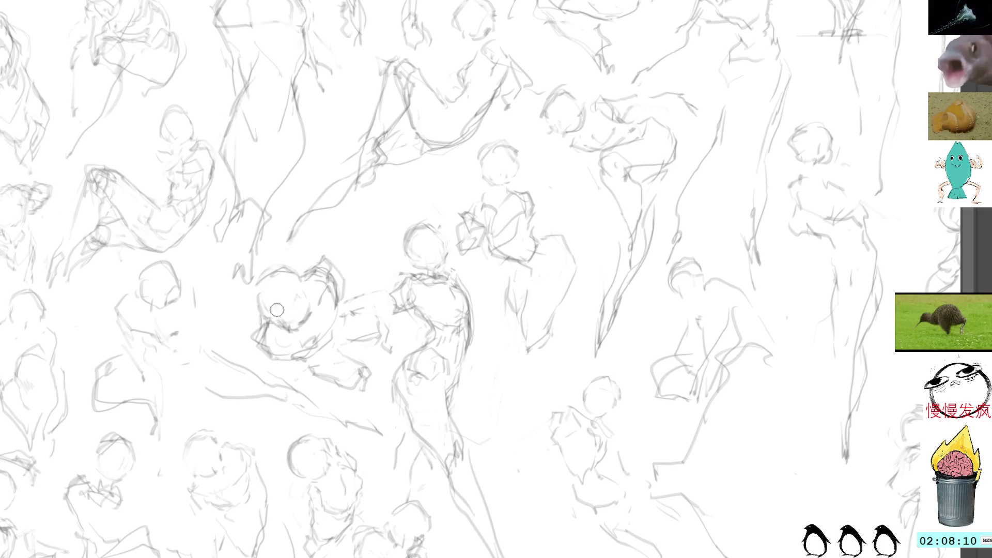
mouse_move(277, 310)
mouse_down()
mouse_move(290, 324)
mouse_move(277, 293)
mouse_move(297, 324)
mouse_move(304, 296)
mouse_move(254, 299)
mouse_move(256, 281)
mouse_move(297, 266)
mouse_move(311, 313)
mouse_up()
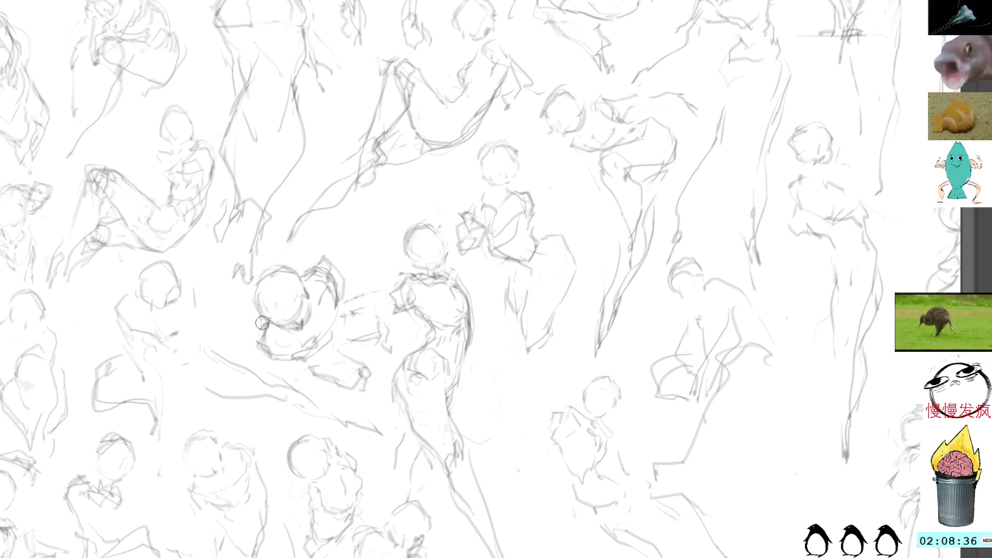
Trace darker strokes along the hugging figures' lower head curve, shoulder and top of the hair.
mouse_move(261, 330)
mouse_down()
mouse_move(262, 357)
mouse_move(298, 361)
mouse_up()
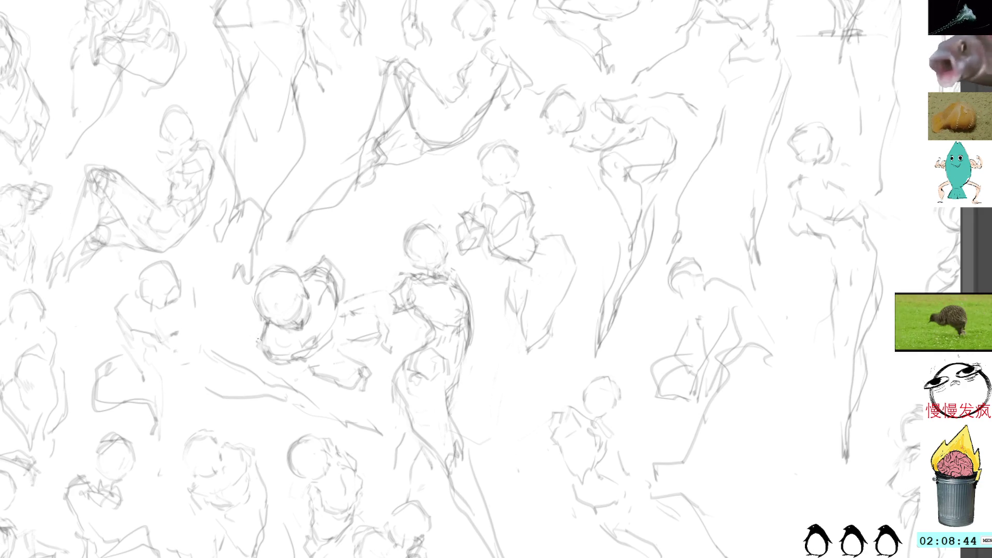
mouse_move(259, 340)
mouse_down()
mouse_move(289, 364)
mouse_move(309, 356)
mouse_up()
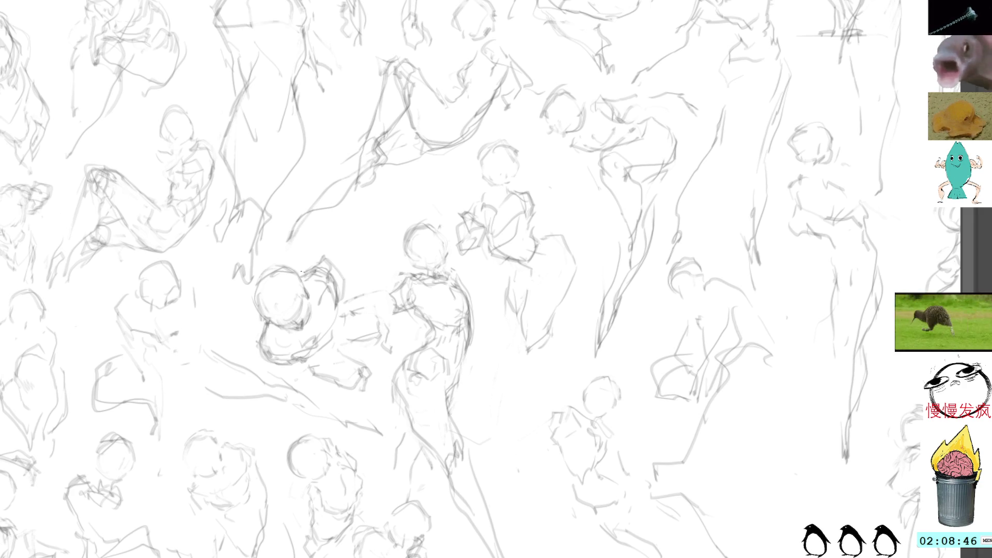
mouse_move(302, 272)
mouse_down()
mouse_move(325, 263)
mouse_move(336, 276)
mouse_move(315, 261)
mouse_move(334, 303)
mouse_up()
mouse_move(282, 343)
mouse_down()
mouse_move(302, 357)
mouse_move(316, 328)
mouse_up()
drag(324, 280, 322, 315)
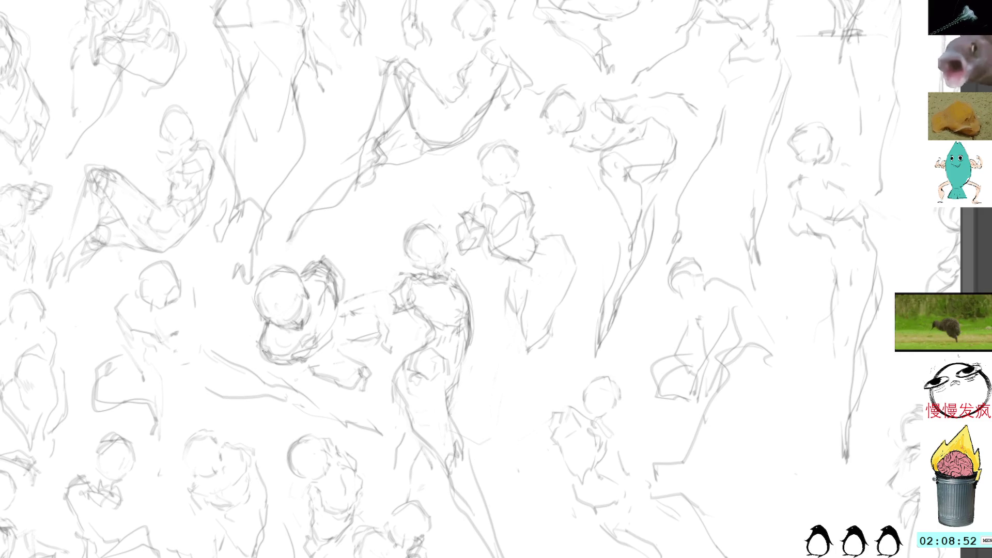
mouse_move(255, 356)
mouse_down()
mouse_move(266, 347)
mouse_move(274, 359)
mouse_up()
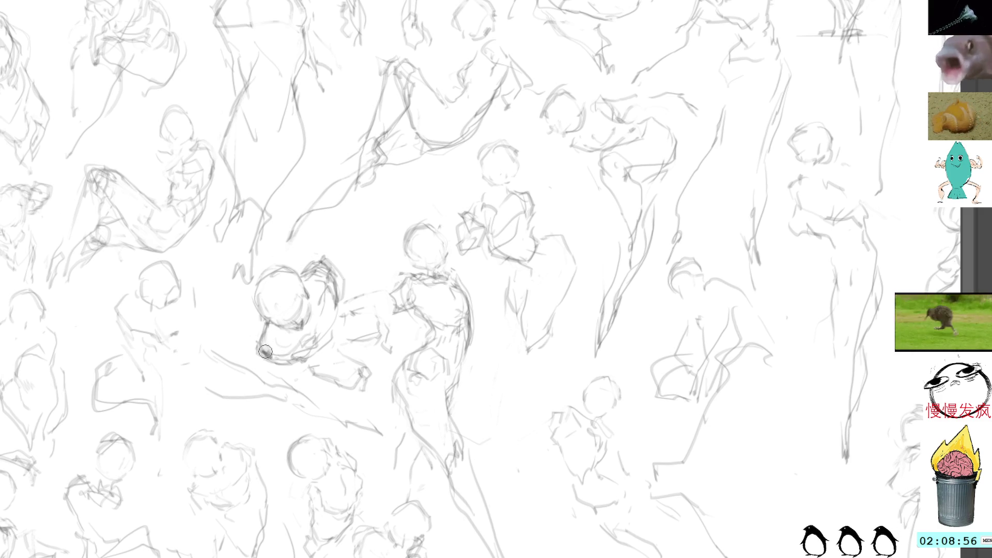
mouse_move(265, 353)
mouse_down()
mouse_move(258, 361)
mouse_move(268, 366)
mouse_up()
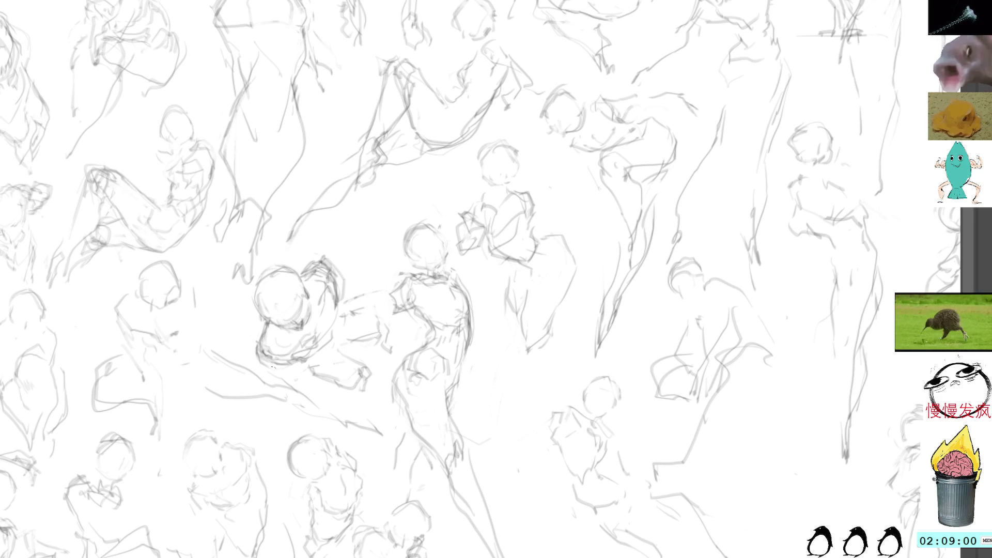
drag(314, 261, 335, 252)
mouse_move(329, 259)
mouse_down()
mouse_move(343, 259)
mouse_move(337, 291)
mouse_move(300, 276)
mouse_move(320, 255)
mouse_move(299, 276)
mouse_move(324, 252)
mouse_move(310, 274)
mouse_move(334, 269)
mouse_move(338, 254)
mouse_move(346, 263)
mouse_move(300, 267)
mouse_move(338, 249)
mouse_move(340, 287)
mouse_move(335, 255)
mouse_up()
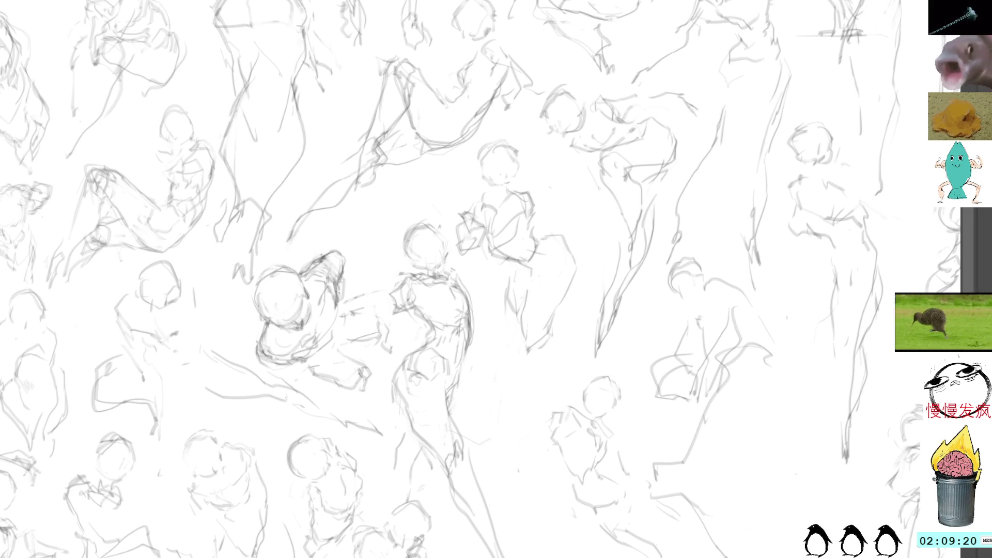
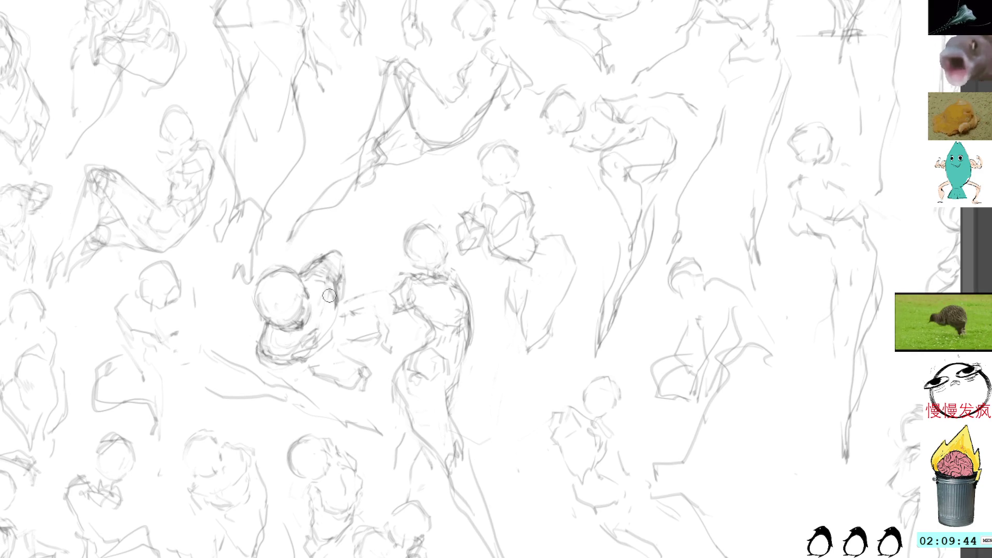
Darken and reinforce the crouching figure's reaching arm outline with pencil strokes.
mouse_move(339, 297)
mouse_down()
mouse_move(328, 323)
mouse_move(337, 308)
mouse_up()
mouse_move(339, 308)
mouse_down()
mouse_move(332, 328)
mouse_move(336, 313)
mouse_up()
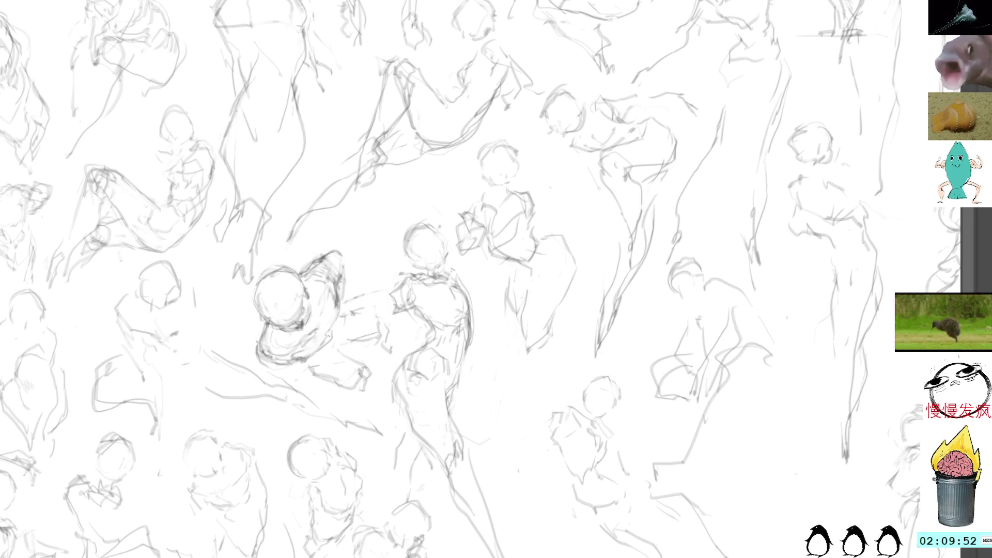
drag(340, 311, 339, 315)
drag(338, 316, 323, 337)
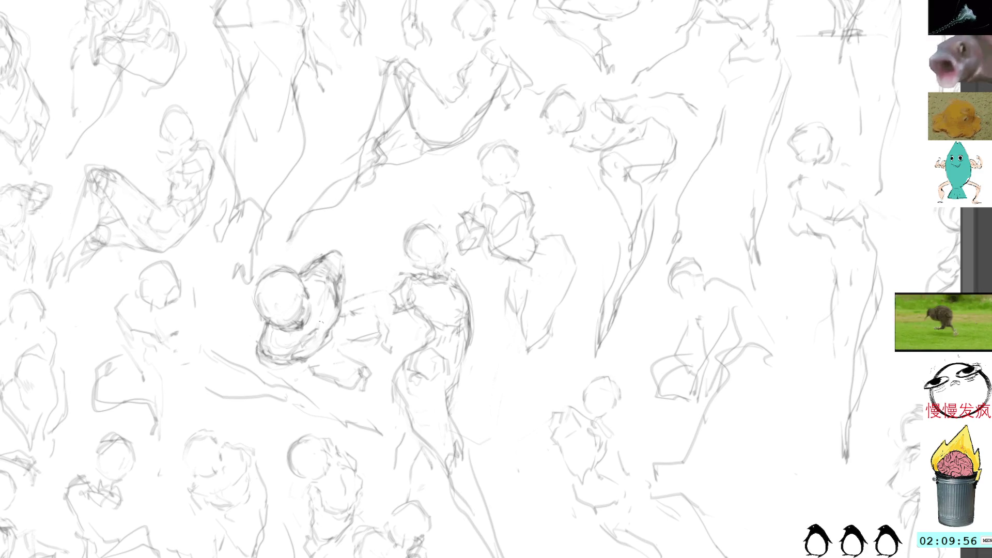
drag(329, 295, 297, 356)
mouse_move(334, 325)
mouse_down()
mouse_move(313, 369)
mouse_move(360, 391)
mouse_move(374, 377)
mouse_move(354, 360)
mouse_move(312, 374)
mouse_move(372, 389)
mouse_move(366, 369)
mouse_move(372, 389)
mouse_move(376, 382)
mouse_up()
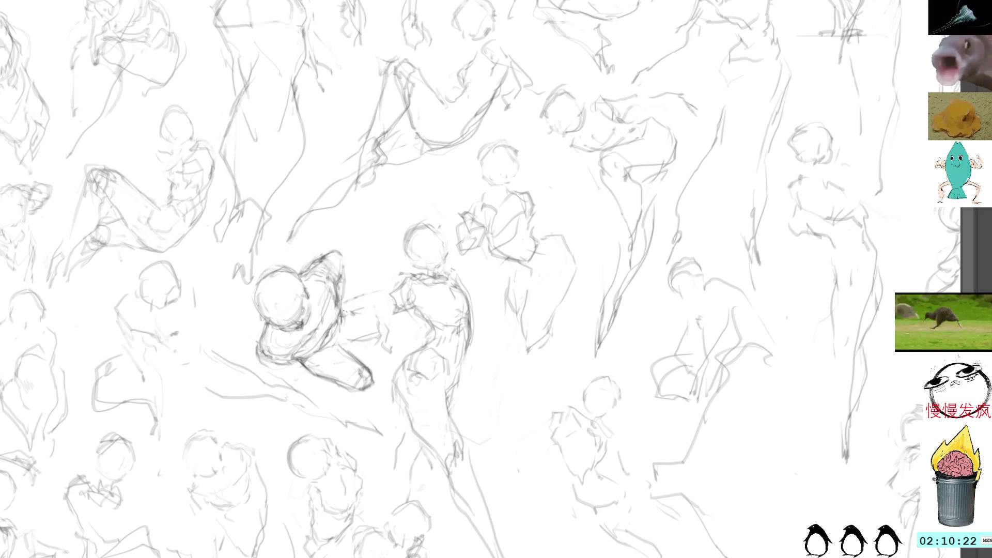
Redraw the forearm's upper and lower edges, the hand, and sharpen the foot outline.
mouse_move(357, 308)
mouse_down()
mouse_move(391, 317)
mouse_move(388, 336)
mouse_move(382, 345)
mouse_move(388, 310)
mouse_move(389, 321)
mouse_move(346, 309)
mouse_move(388, 327)
mouse_move(383, 341)
mouse_move(347, 337)
mouse_move(385, 339)
mouse_move(387, 316)
mouse_move(391, 329)
mouse_up()
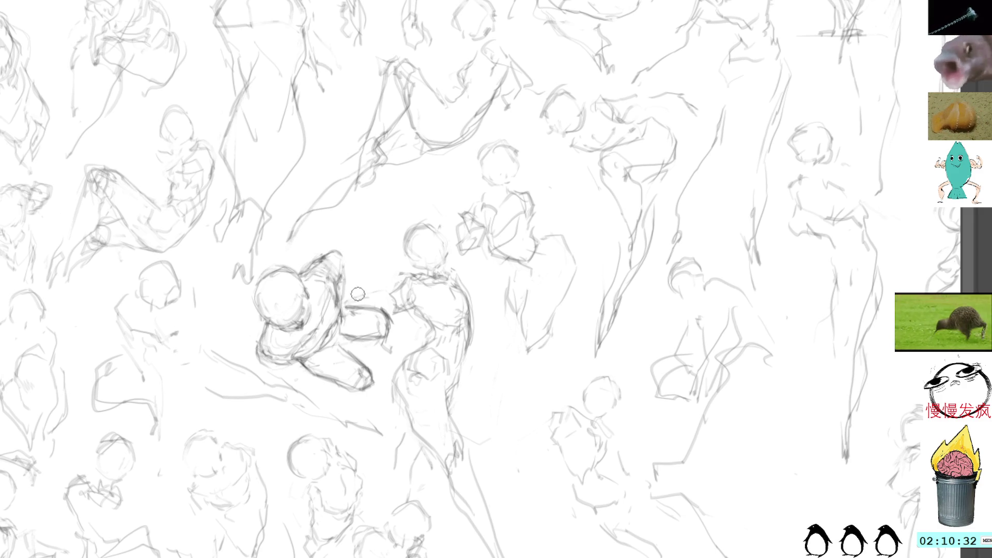
drag(341, 306, 382, 309)
drag(385, 311, 390, 327)
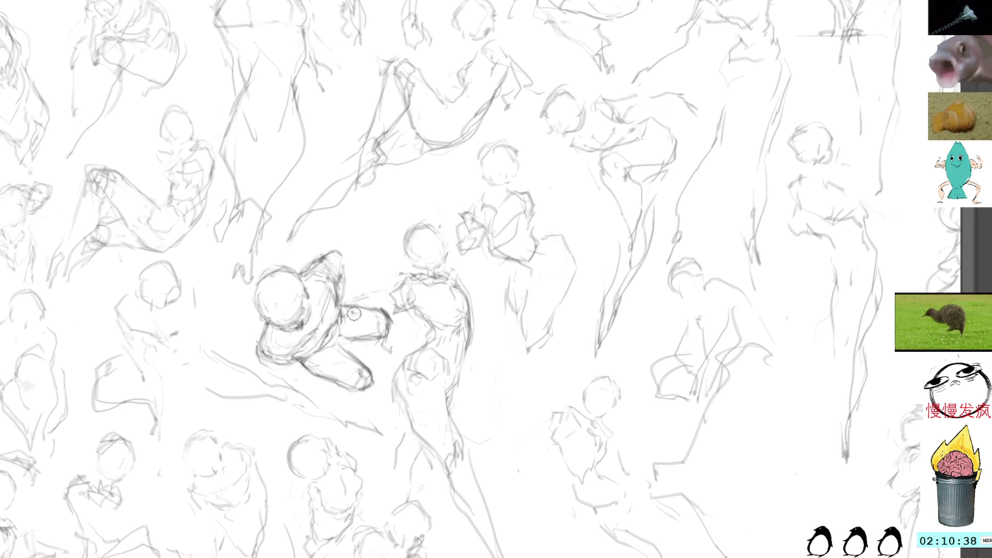
drag(354, 336, 336, 341)
drag(377, 382, 364, 388)
mouse_move(371, 372)
mouse_down()
mouse_move(380, 384)
mouse_move(370, 363)
mouse_move(388, 334)
mouse_move(381, 350)
mouse_up()
Darken the knee, hatch the crouching figure's shoulder densely, and mark the upper figure's shoulder.
mouse_move(385, 339)
mouse_down()
mouse_move(379, 354)
mouse_move(396, 357)
mouse_up()
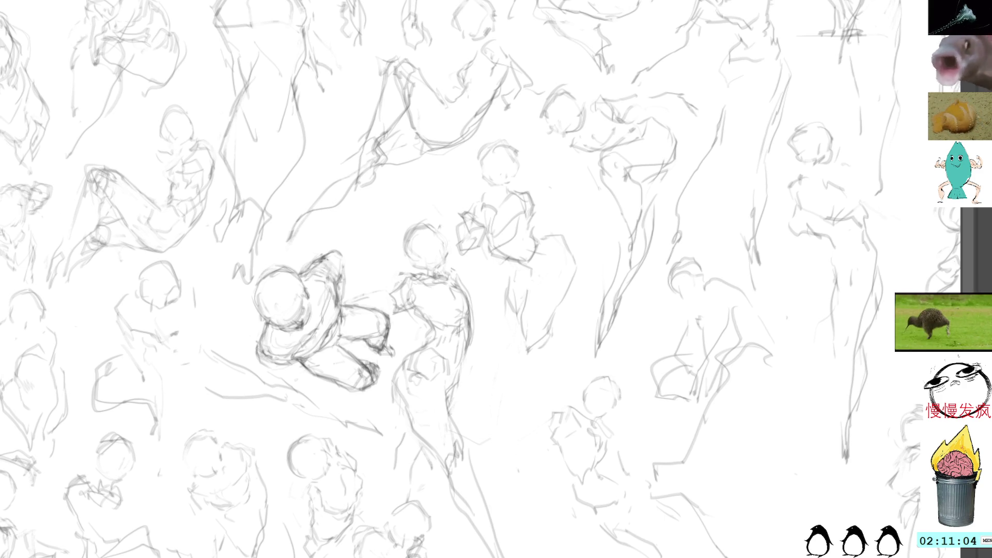
mouse_move(327, 259)
mouse_down()
mouse_move(342, 274)
mouse_move(354, 264)
mouse_move(348, 269)
mouse_up()
drag(341, 266, 351, 278)
mouse_move(341, 269)
mouse_down()
mouse_move(351, 283)
mouse_move(359, 272)
mouse_move(354, 283)
mouse_up()
drag(353, 271, 362, 277)
mouse_move(356, 269)
mouse_down()
mouse_move(365, 283)
mouse_move(377, 268)
mouse_up()
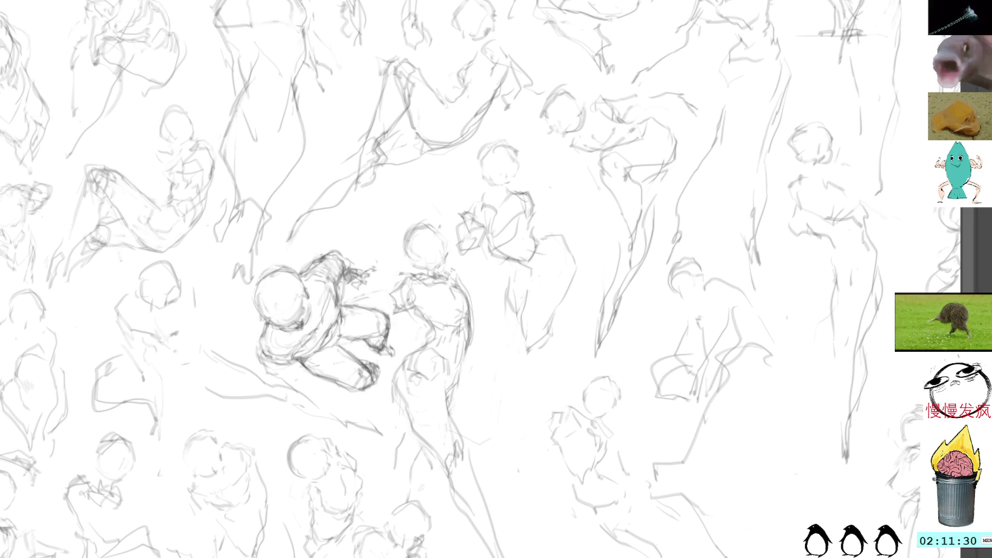
mouse_move(523, 193)
mouse_down()
mouse_move(534, 200)
mouse_move(522, 232)
mouse_up()
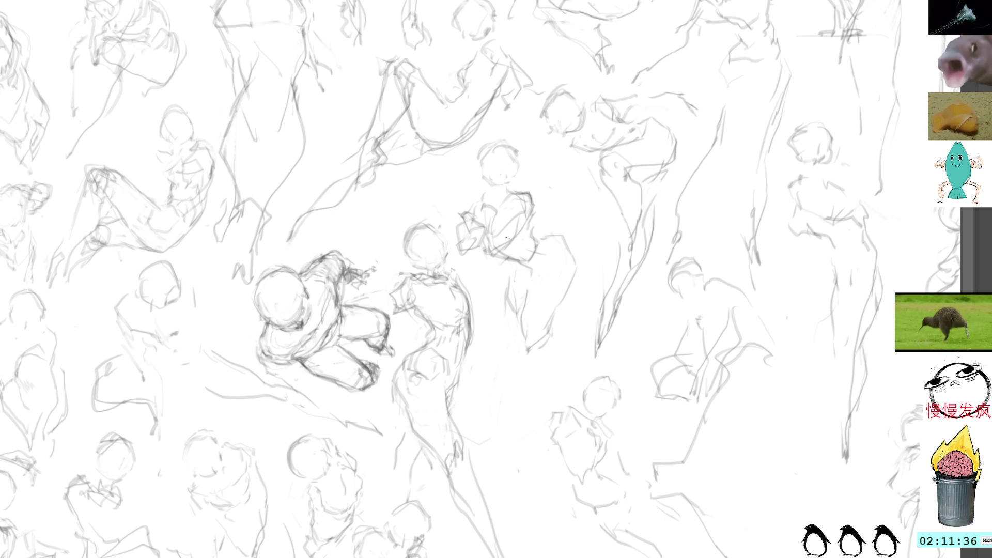
Redraw the upper figure's curved arm, hands and back contour in darker pencil.
mouse_move(507, 237)
mouse_down()
mouse_move(494, 254)
mouse_move(484, 248)
mouse_move(505, 255)
mouse_move(529, 212)
mouse_up()
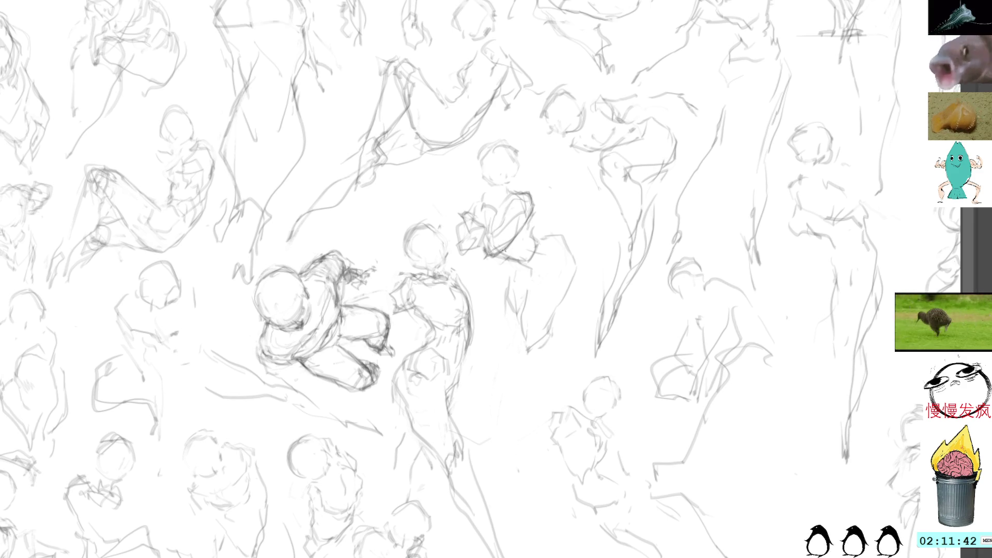
drag(521, 225, 488, 259)
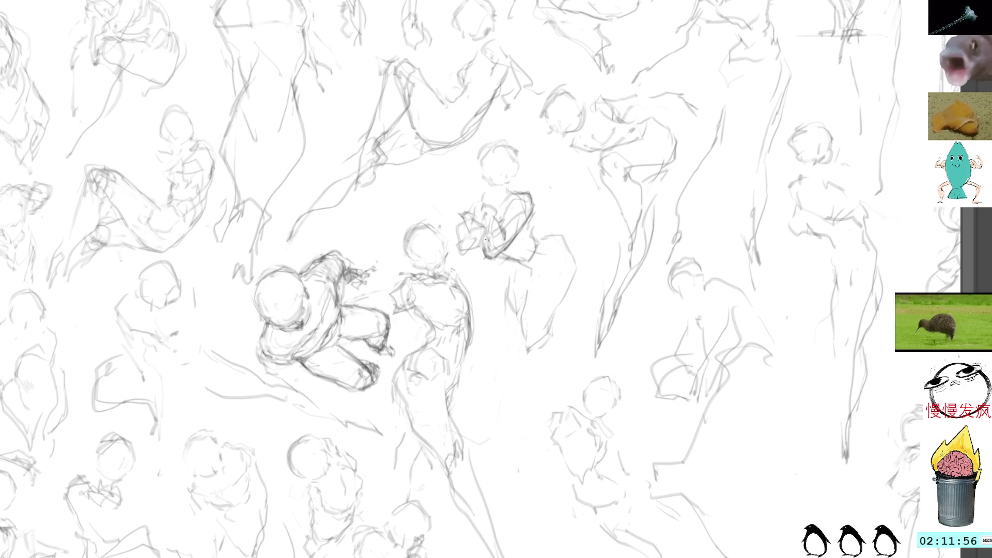
mouse_move(494, 252)
mouse_down()
mouse_move(486, 230)
mouse_move(490, 253)
mouse_move(491, 243)
mouse_up()
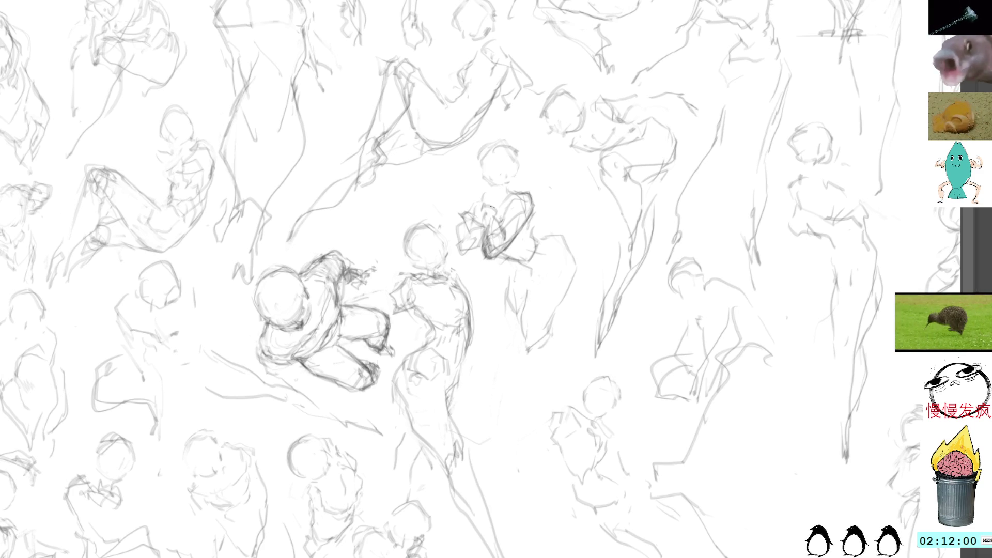
drag(481, 206, 490, 223)
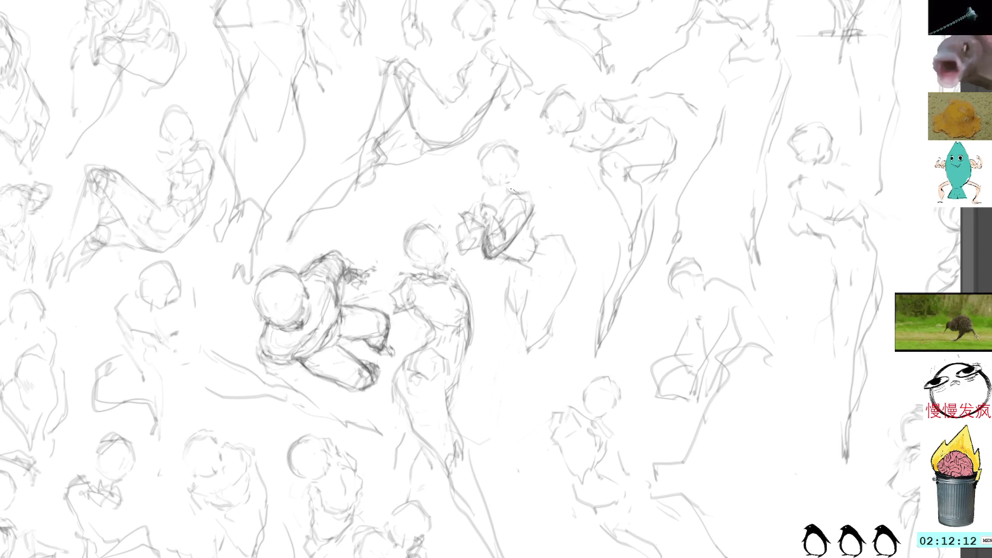
mouse_move(512, 190)
mouse_down()
mouse_move(532, 218)
mouse_move(523, 195)
mouse_up()
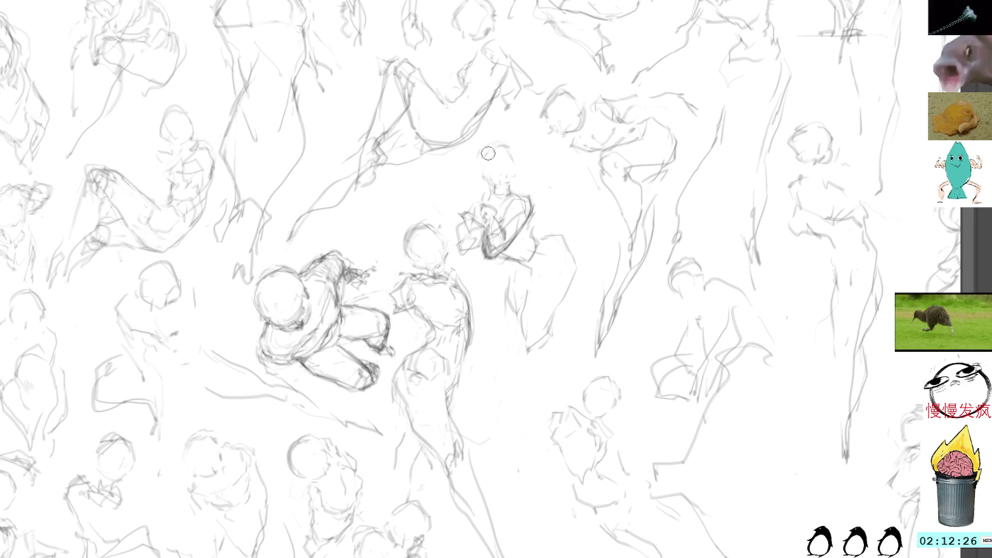
Redraw the seated figure's head, then darken its shoulder, arm and chest.
mouse_move(480, 181)
mouse_down()
mouse_move(481, 158)
mouse_move(503, 140)
mouse_move(491, 181)
mouse_up()
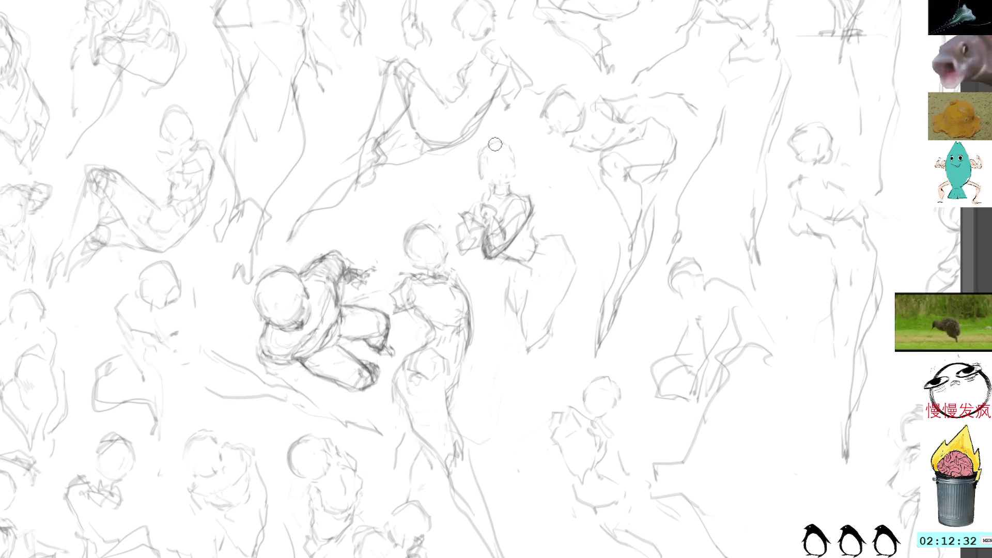
mouse_move(511, 190)
mouse_down()
mouse_move(534, 199)
mouse_move(527, 229)
mouse_up()
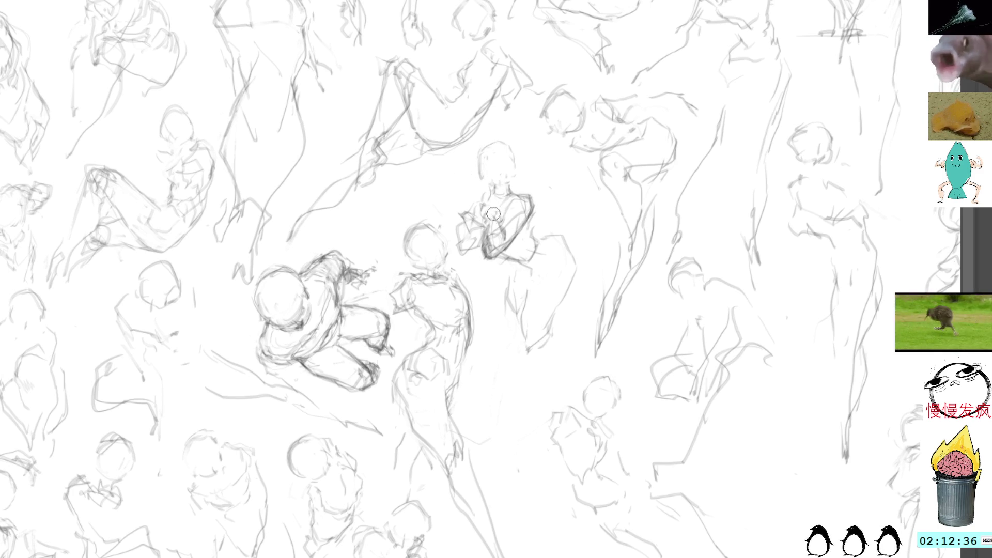
drag(487, 230, 496, 223)
drag(494, 224, 498, 219)
mouse_move(481, 230)
mouse_down()
mouse_move(499, 212)
mouse_move(488, 215)
mouse_up()
mouse_move(490, 202)
mouse_down()
mouse_move(475, 221)
mouse_move(475, 206)
mouse_move(466, 213)
mouse_up()
Define and darken the seated figure's clasped hand with dense strokes.
drag(456, 211, 468, 221)
mouse_move(461, 216)
mouse_down()
mouse_move(477, 227)
mouse_move(458, 230)
mouse_up()
mouse_move(464, 221)
mouse_down()
mouse_move(457, 247)
mouse_move(461, 235)
mouse_up()
mouse_move(469, 228)
mouse_down()
mouse_move(455, 243)
mouse_move(470, 247)
mouse_up()
mouse_move(468, 251)
mouse_down()
mouse_move(483, 243)
mouse_move(457, 239)
mouse_up()
mouse_move(458, 242)
mouse_down()
mouse_move(479, 249)
mouse_move(470, 250)
mouse_up()
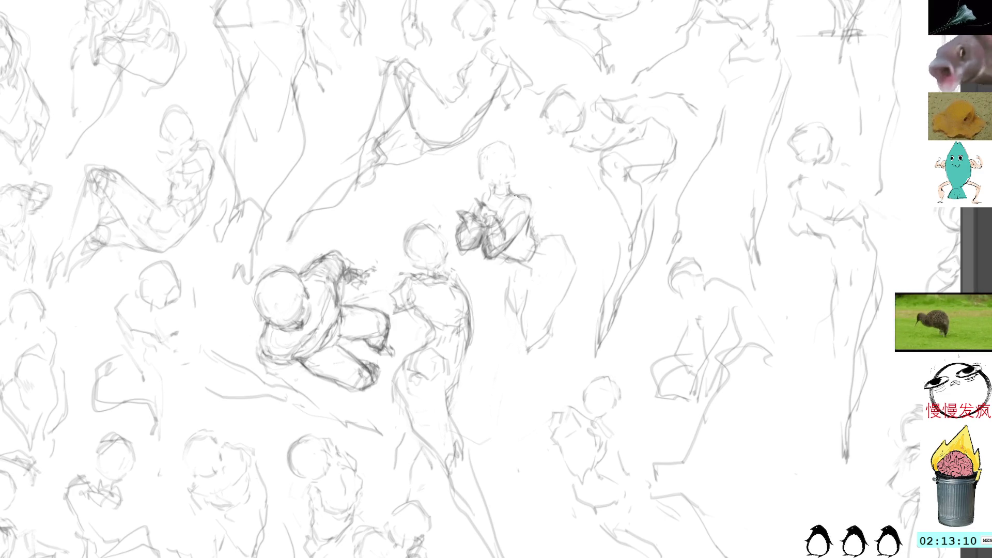
Add darker marks on the figure's arm and both shoulders.
mouse_move(519, 196)
mouse_down()
mouse_move(535, 214)
mouse_move(525, 227)
mouse_move(532, 206)
mouse_move(512, 239)
mouse_move(535, 209)
mouse_move(534, 227)
mouse_move(521, 232)
mouse_up()
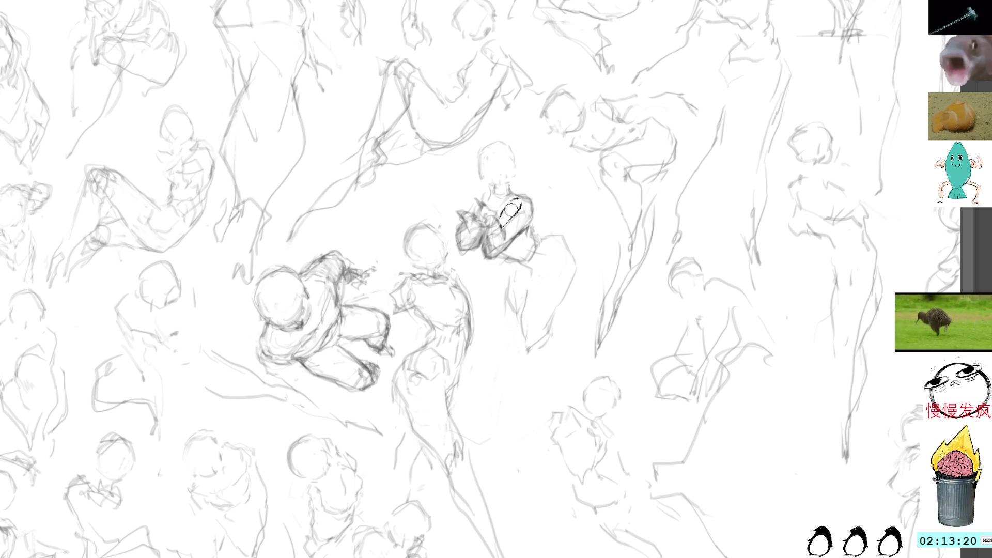
drag(504, 227, 516, 212)
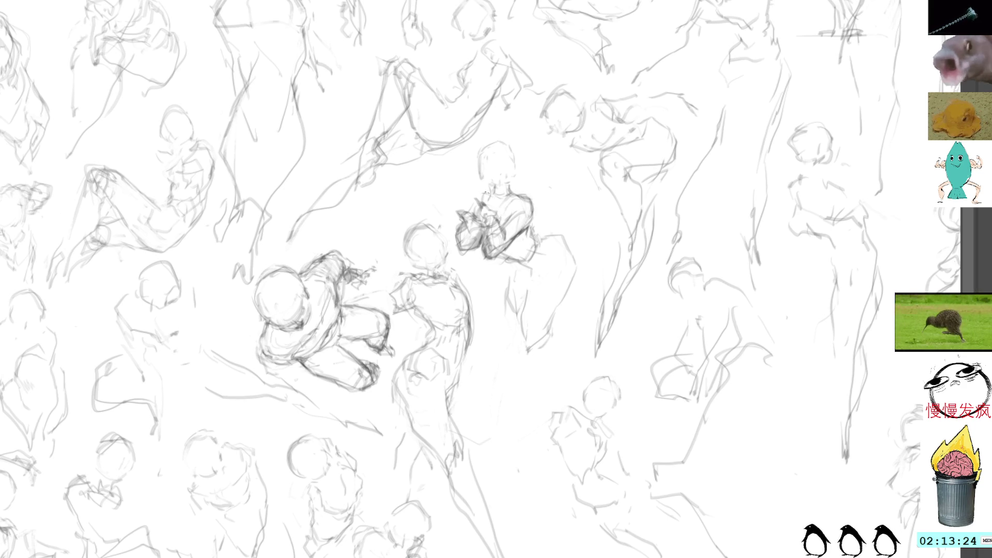
drag(482, 193, 476, 208)
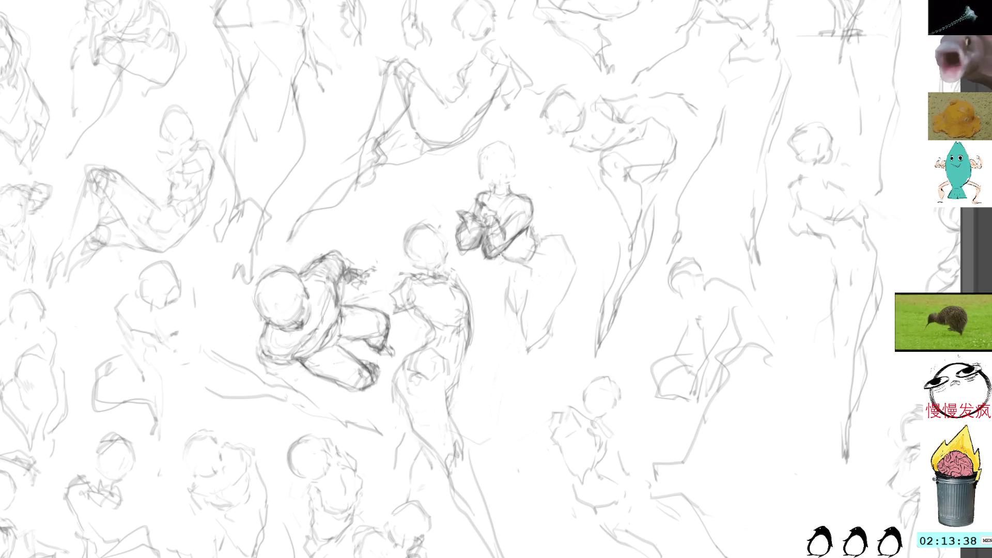
Darken the kneeling figure's lower edge and redraw its right side contour.
mouse_move(499, 263)
mouse_down()
mouse_move(539, 261)
mouse_move(532, 241)
mouse_move(534, 262)
mouse_up()
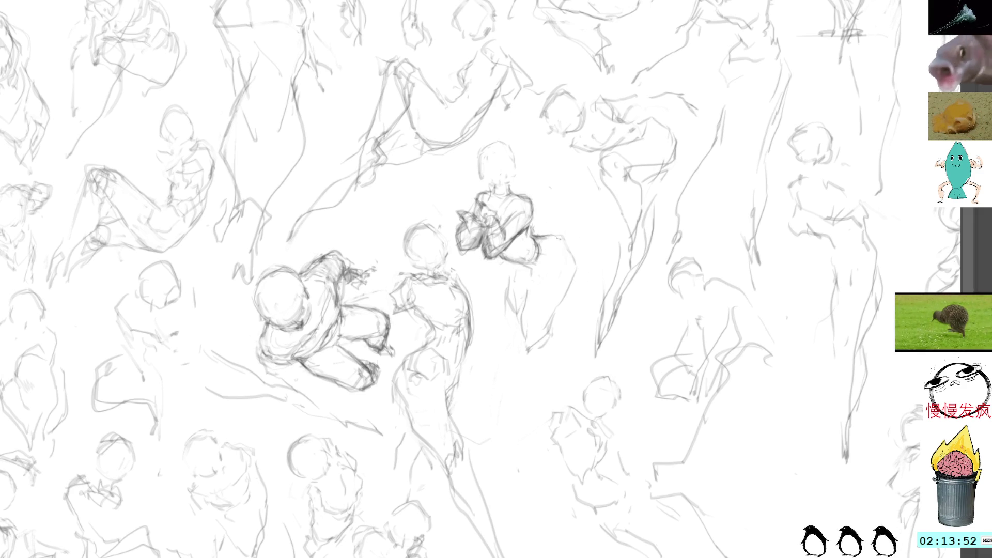
mouse_move(546, 237)
mouse_down()
mouse_move(572, 257)
mouse_move(571, 290)
mouse_up()
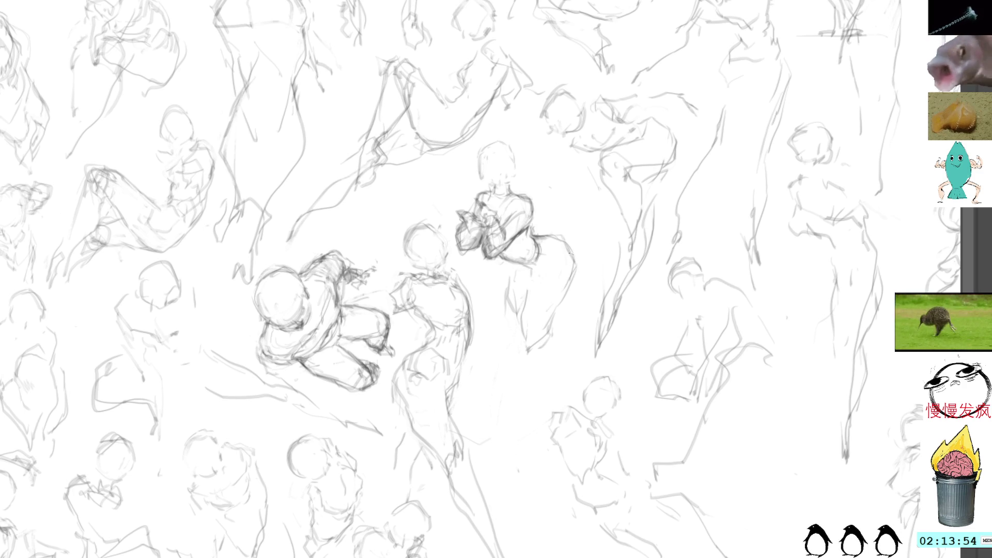
drag(571, 254, 538, 326)
drag(561, 243, 538, 326)
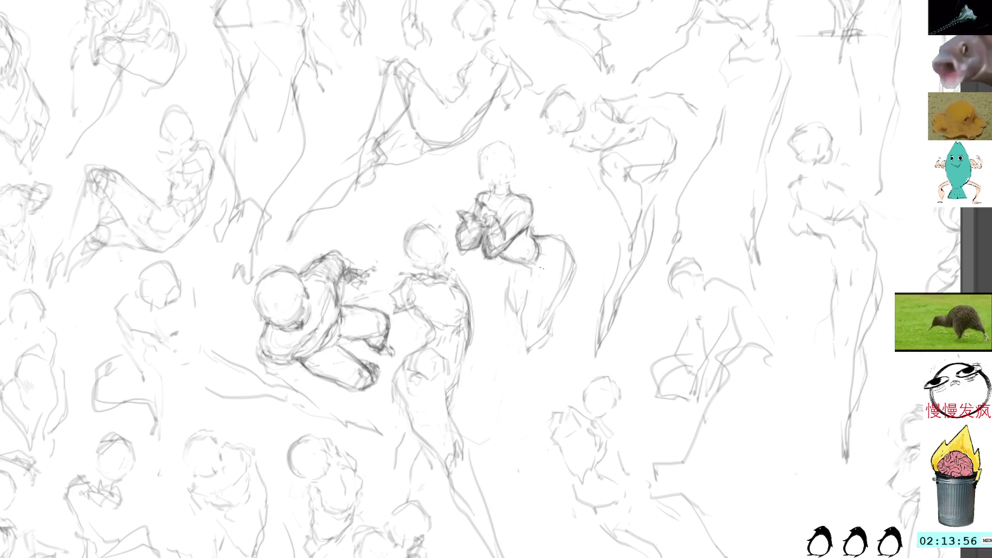
mouse_move(552, 241)
mouse_down()
mouse_move(545, 262)
mouse_move(522, 259)
mouse_move(544, 247)
mouse_move(539, 266)
mouse_move(538, 251)
mouse_up()
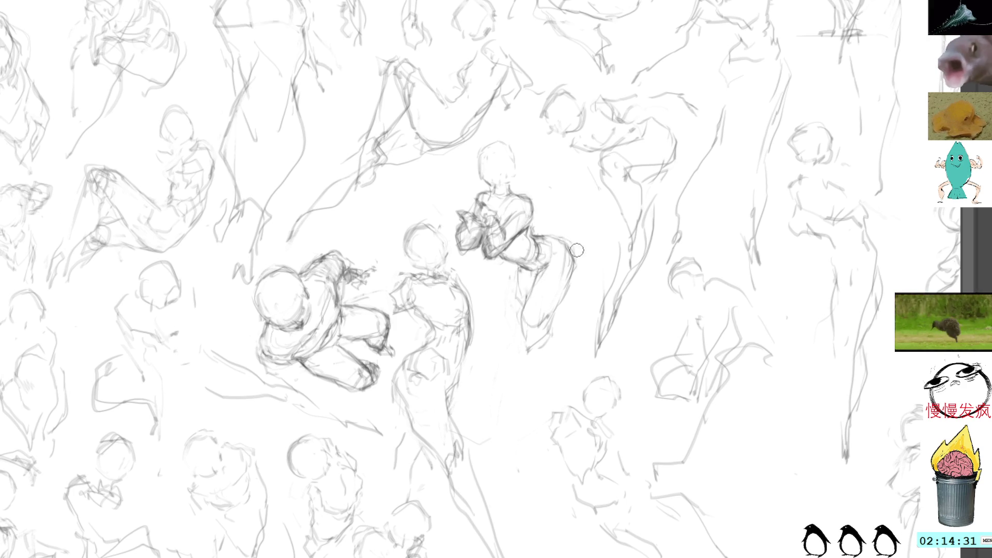
Darken the kneeling figure's back, hip and leg line with repeated strokes.
mouse_move(551, 236)
mouse_down()
mouse_move(575, 256)
mouse_move(576, 284)
mouse_move(577, 263)
mouse_move(556, 314)
mouse_move(532, 329)
mouse_move(517, 315)
mouse_move(544, 333)
mouse_move(545, 324)
mouse_up()
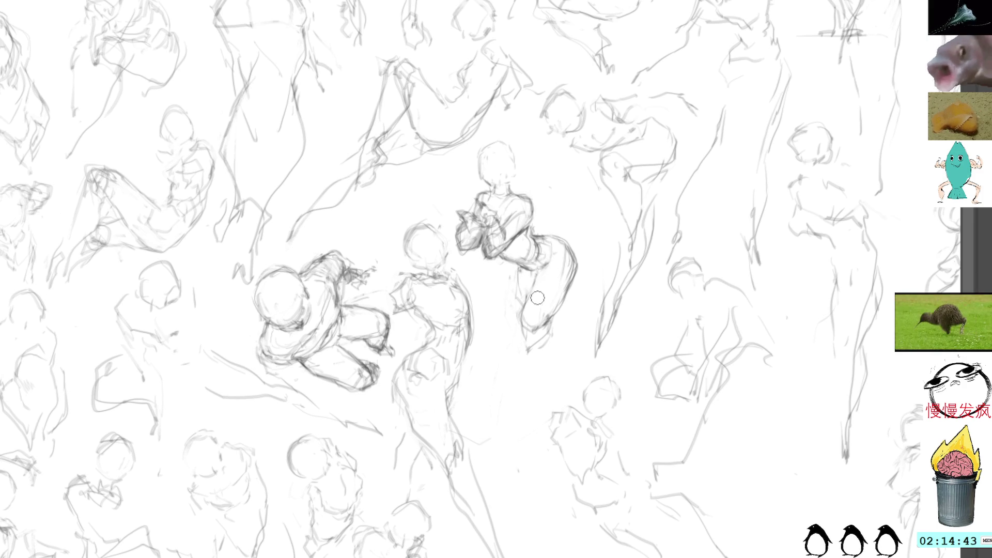
drag(540, 268, 523, 314)
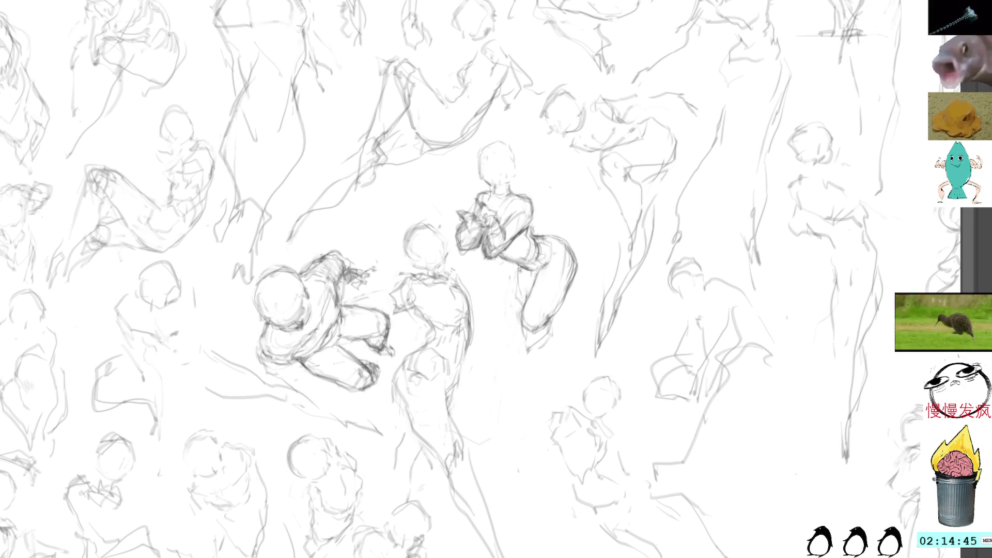
drag(521, 266, 518, 314)
drag(520, 271, 519, 310)
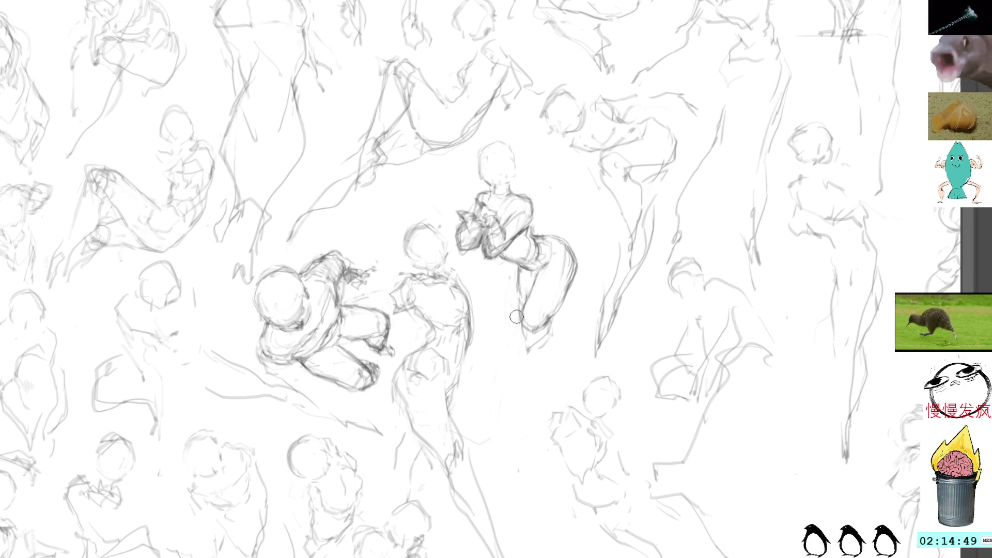
drag(519, 268, 520, 309)
drag(520, 270, 519, 312)
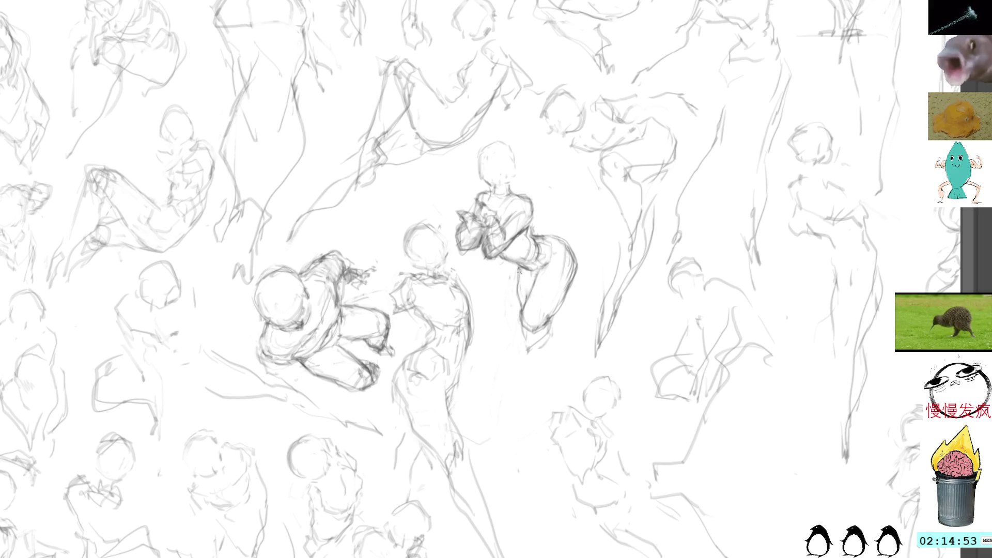
mouse_move(520, 270)
mouse_down()
mouse_move(520, 313)
mouse_move(532, 292)
mouse_up()
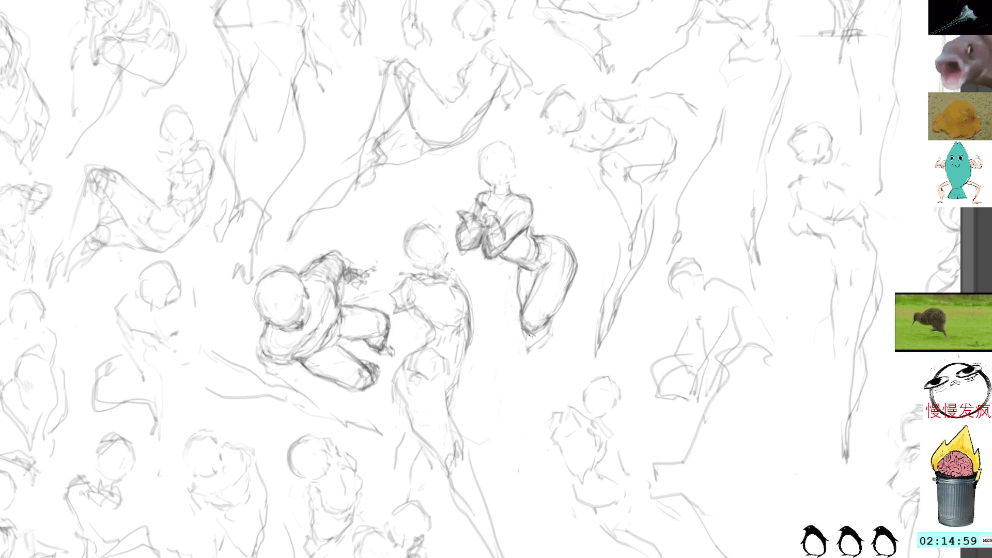
Refine the chin, head and neck, redraw the hip and thigh outline, and recentre the view.
mouse_move(490, 182)
mouse_down()
mouse_move(498, 195)
mouse_move(477, 198)
mouse_move(514, 212)
mouse_move(507, 218)
mouse_up()
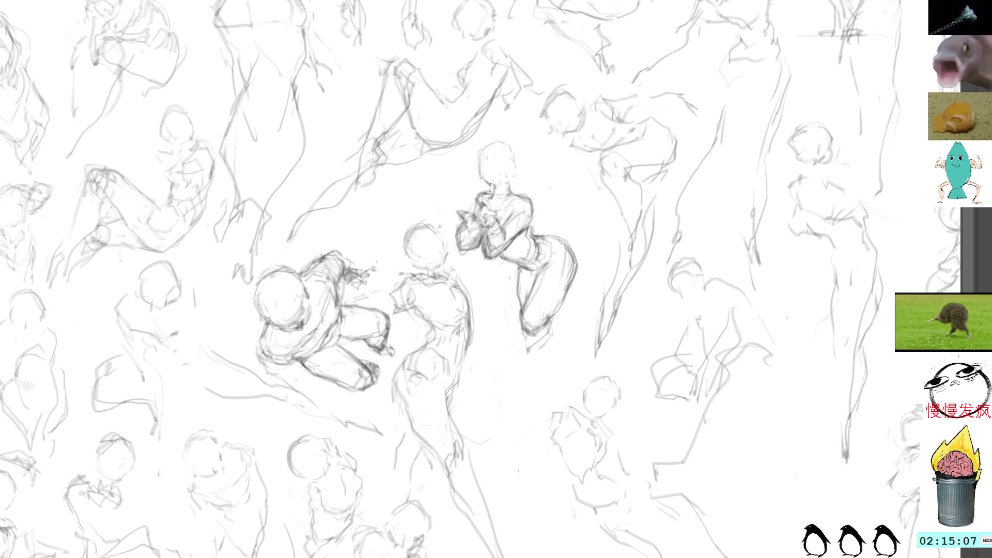
mouse_move(491, 184)
mouse_down()
mouse_move(501, 188)
mouse_move(483, 182)
mouse_move(496, 181)
mouse_move(482, 163)
mouse_move(517, 145)
mouse_move(512, 185)
mouse_up()
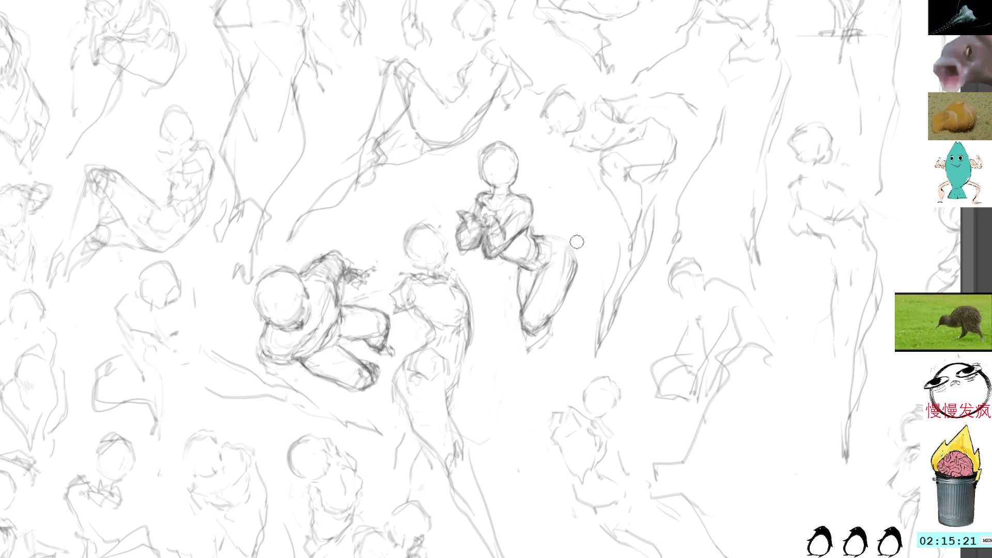
mouse_move(556, 237)
mouse_down()
mouse_move(574, 245)
mouse_move(576, 272)
mouse_up()
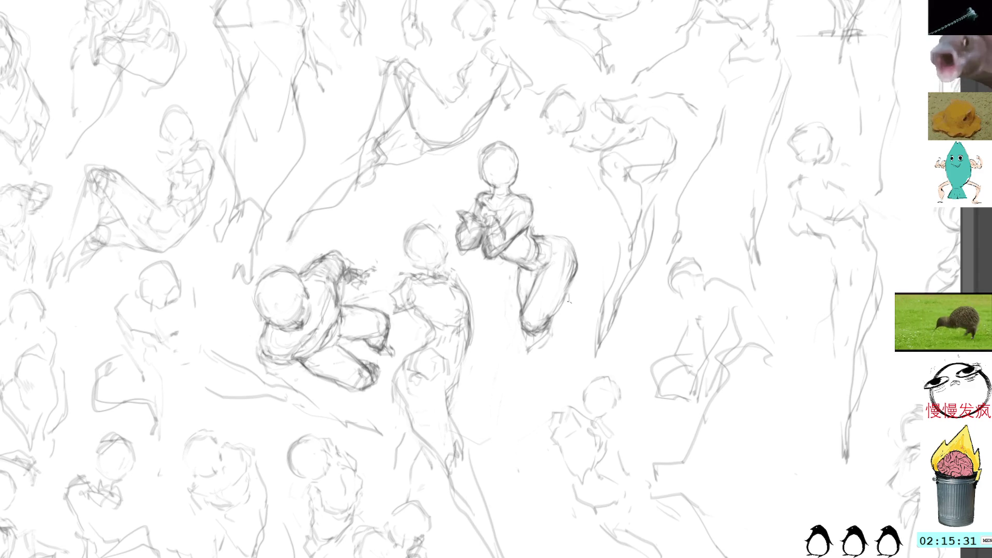
drag(565, 213, 616, 173)
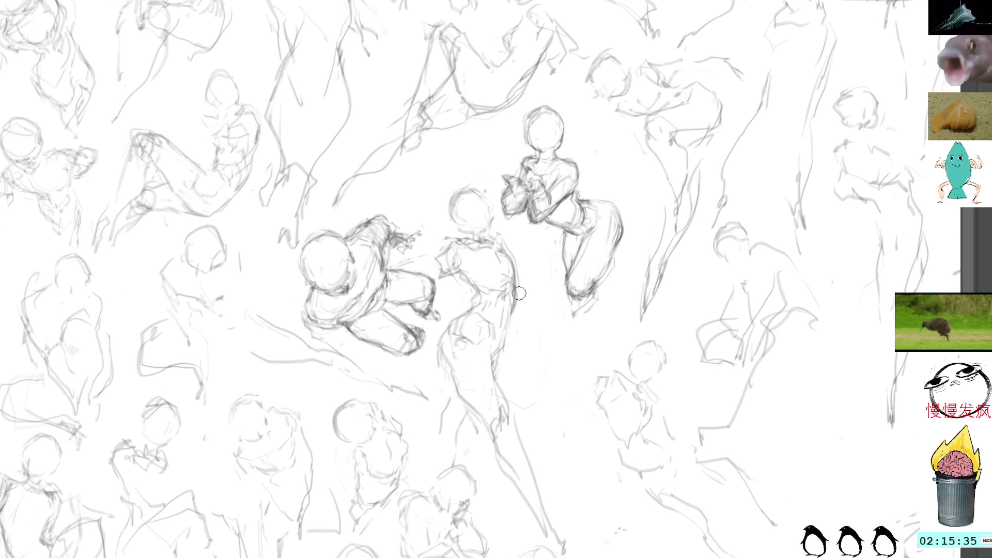
Draw the standing figure's right contour, arm stroke and darker right shoulder.
drag(513, 290, 499, 355)
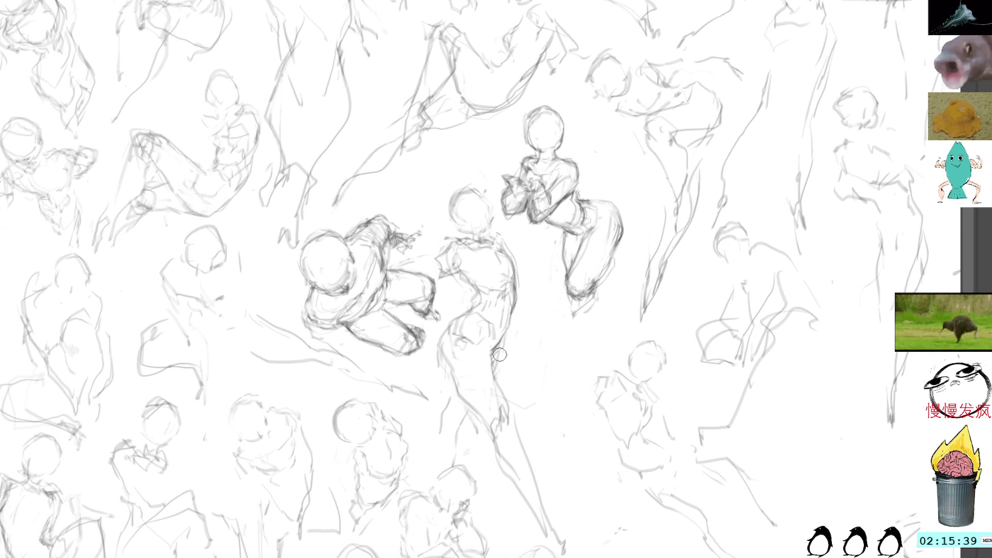
mouse_move(481, 288)
mouse_down()
mouse_move(475, 311)
mouse_move(476, 286)
mouse_move(457, 264)
mouse_move(450, 271)
mouse_move(451, 252)
mouse_up()
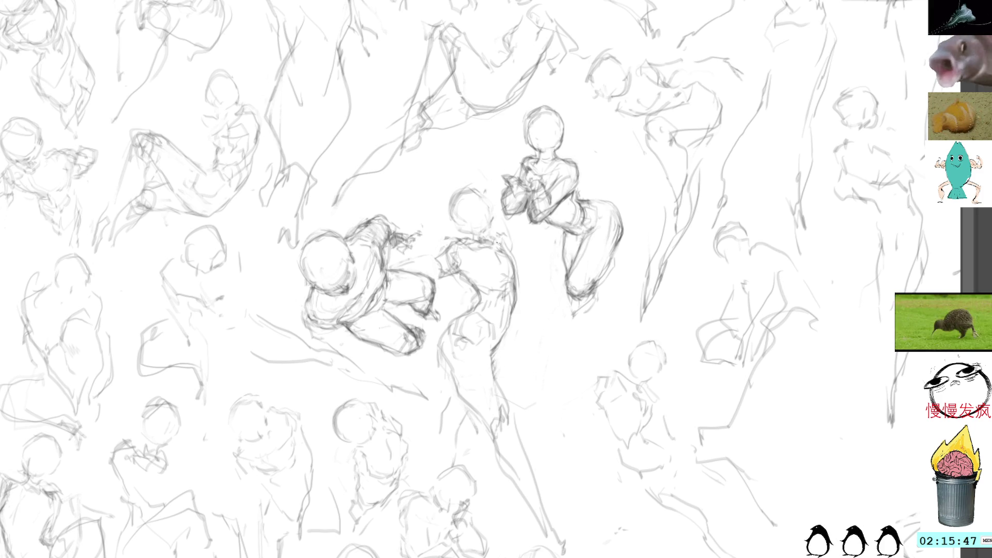
drag(497, 237, 516, 284)
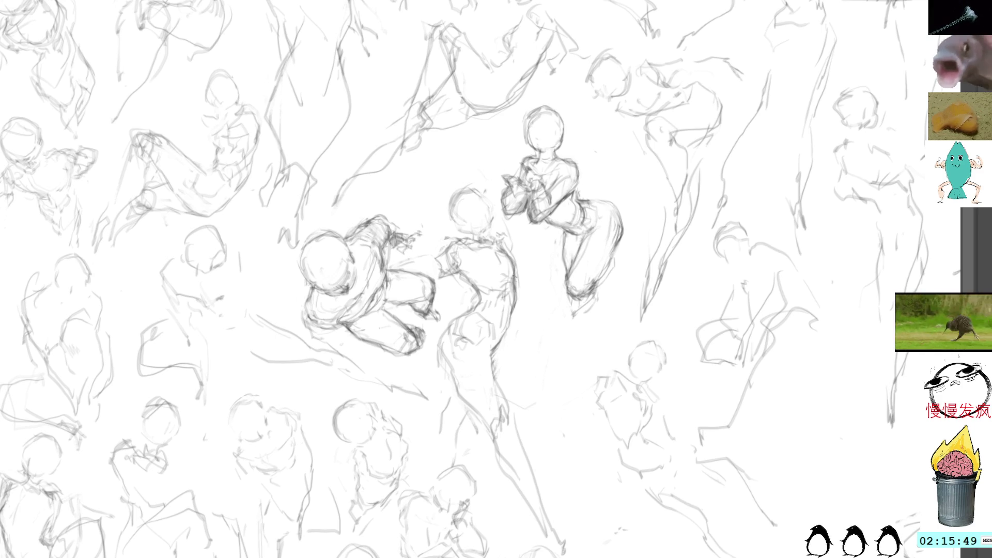
drag(491, 237, 511, 256)
drag(495, 224, 508, 237)
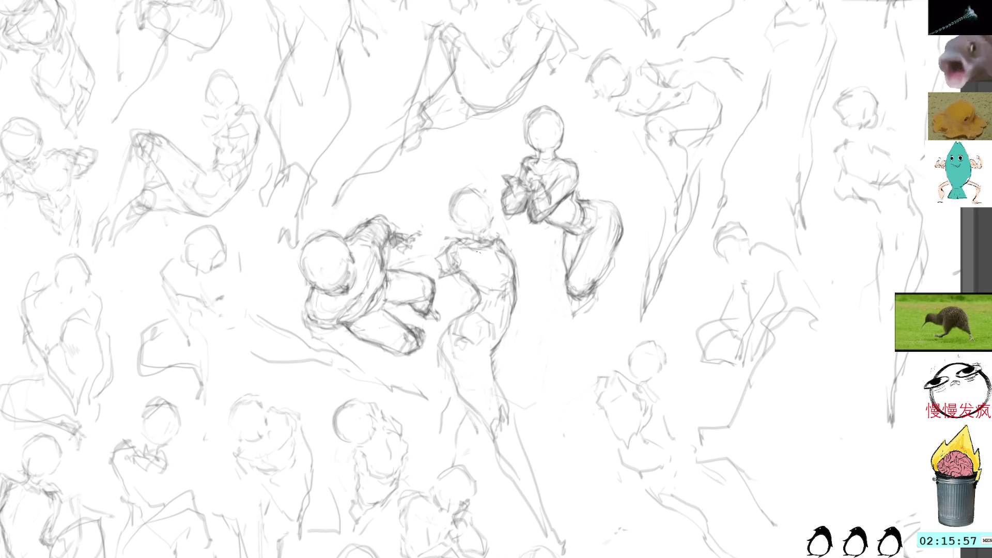
mouse_move(478, 252)
mouse_down()
mouse_move(497, 255)
mouse_move(468, 289)
mouse_move(460, 283)
mouse_move(506, 292)
mouse_up()
Refine and darken the standing figure's chest and torso lines.
drag(512, 287, 507, 308)
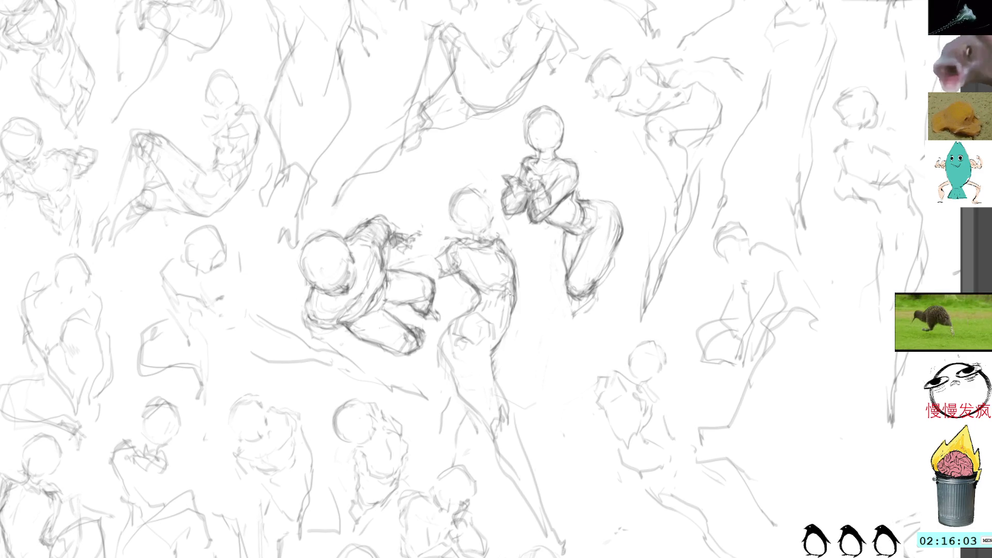
drag(493, 254, 505, 279)
mouse_move(476, 245)
mouse_down()
mouse_move(460, 255)
mouse_move(460, 274)
mouse_move(495, 264)
mouse_move(481, 269)
mouse_move(498, 278)
mouse_move(495, 256)
mouse_move(510, 269)
mouse_up()
mouse_move(505, 268)
mouse_down()
mouse_move(505, 279)
mouse_move(484, 274)
mouse_up()
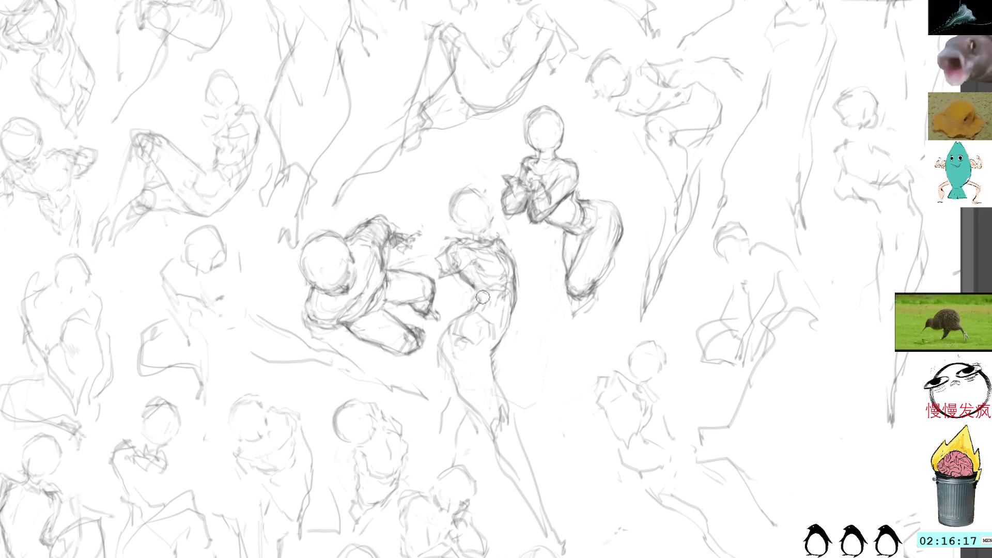
drag(471, 285, 486, 317)
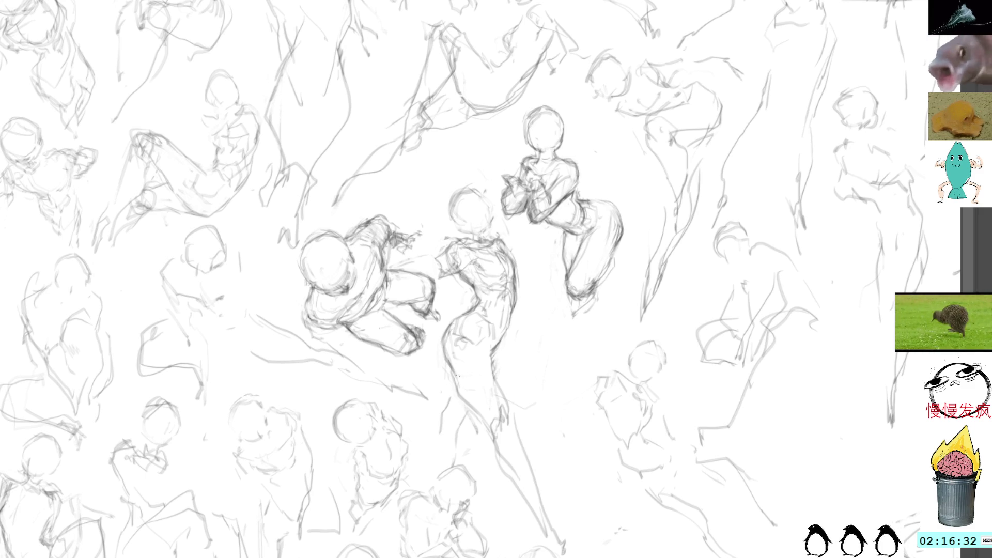
Darken the standing figure's thigh, knee, shin and long leg line down to the foot.
drag(454, 373, 500, 453)
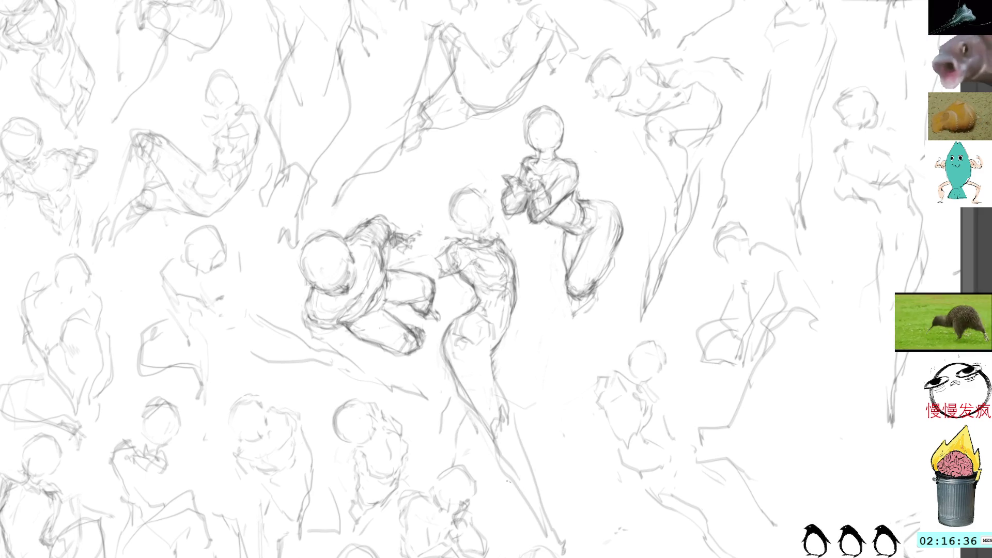
drag(474, 412, 566, 555)
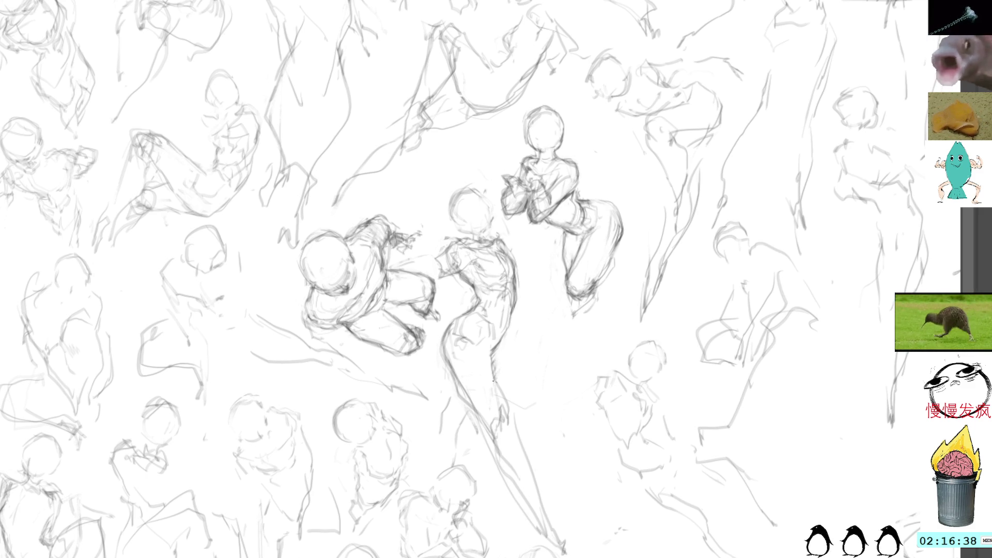
drag(494, 366, 535, 497)
drag(519, 460, 554, 534)
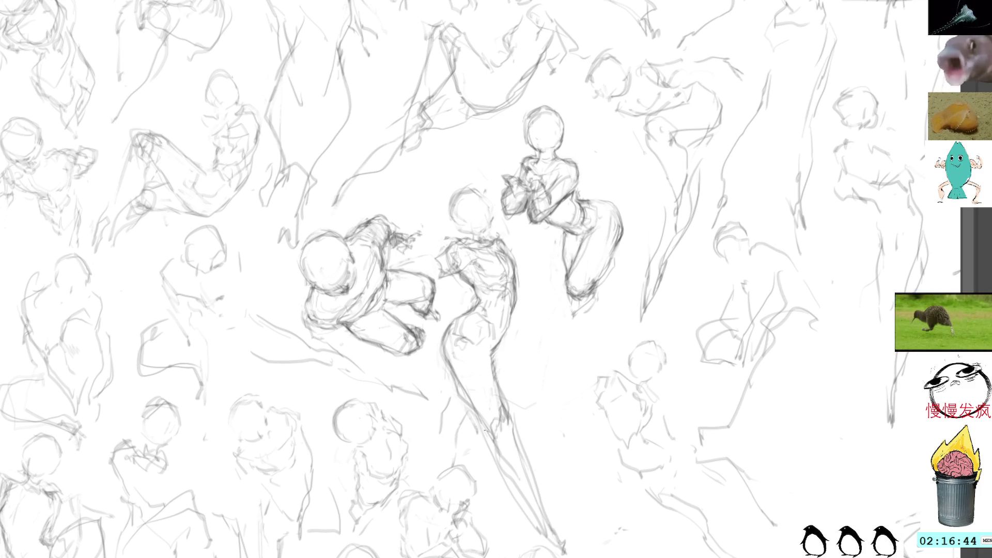
drag(482, 422, 524, 503)
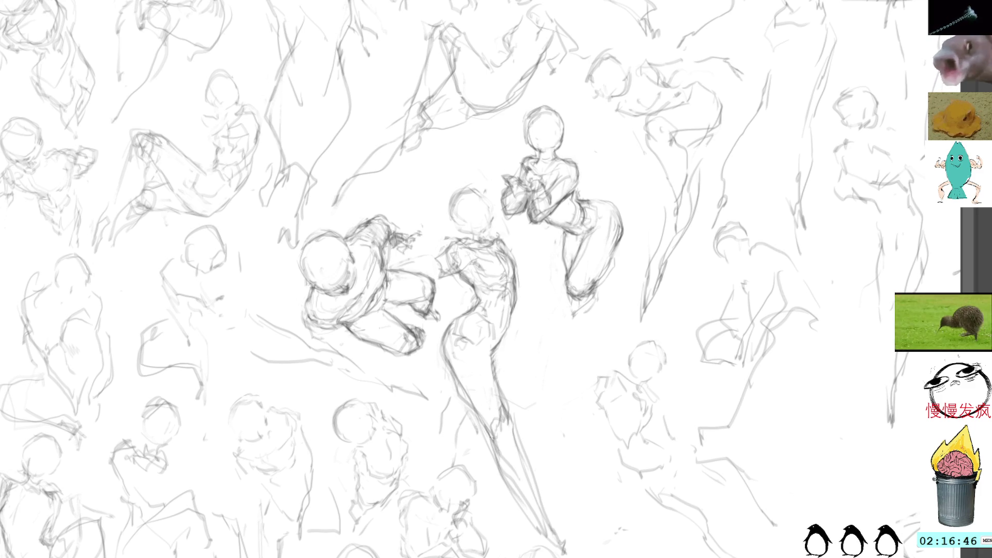
mouse_move(492, 441)
mouse_down()
mouse_move(543, 542)
mouse_move(566, 557)
mouse_up()
Lasso and delete the rough hip strokes, then redraw the hip, thigh and knee darker.
drag(468, 411, 470, 417)
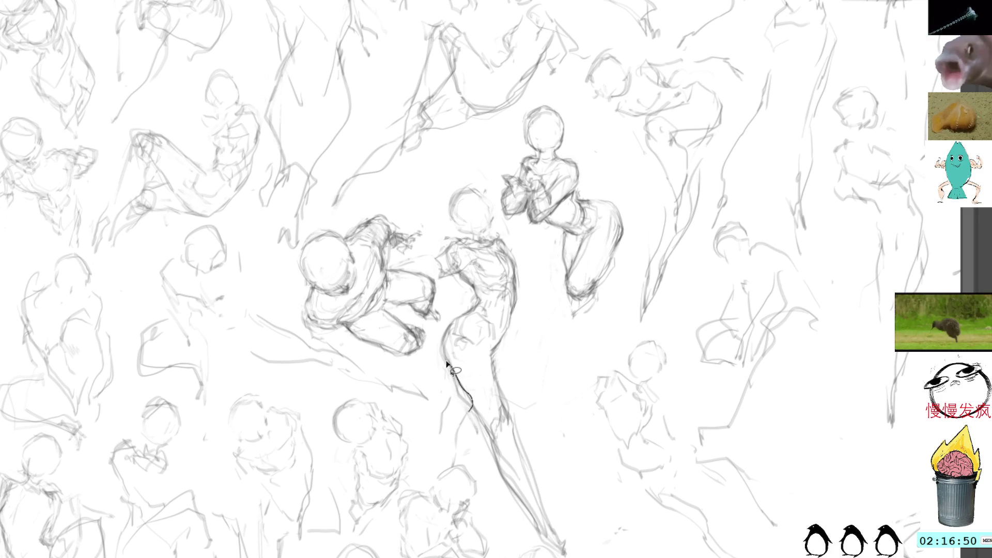
key(Delete)
key(ctrl+shift+a)
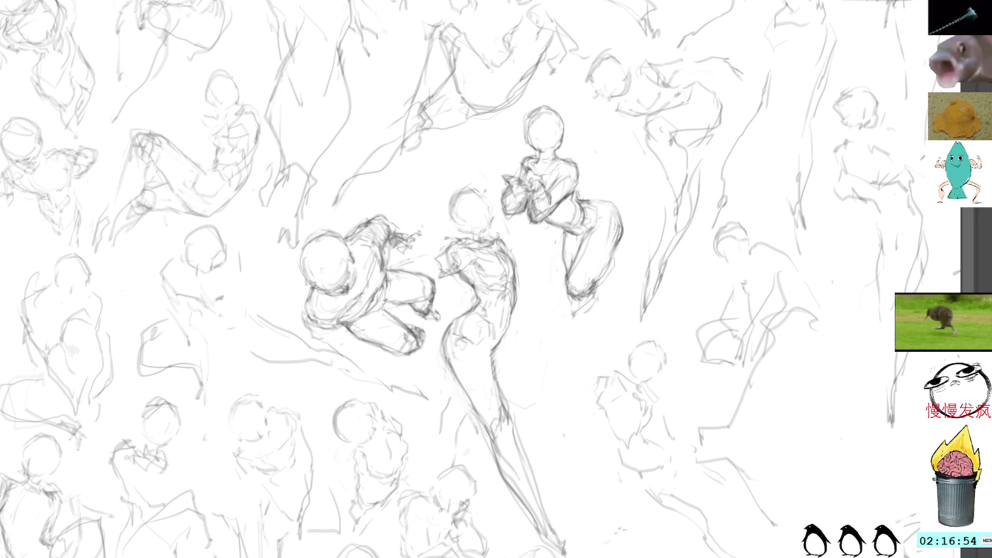
drag(447, 352, 490, 429)
drag(461, 378, 490, 450)
drag(477, 402, 499, 465)
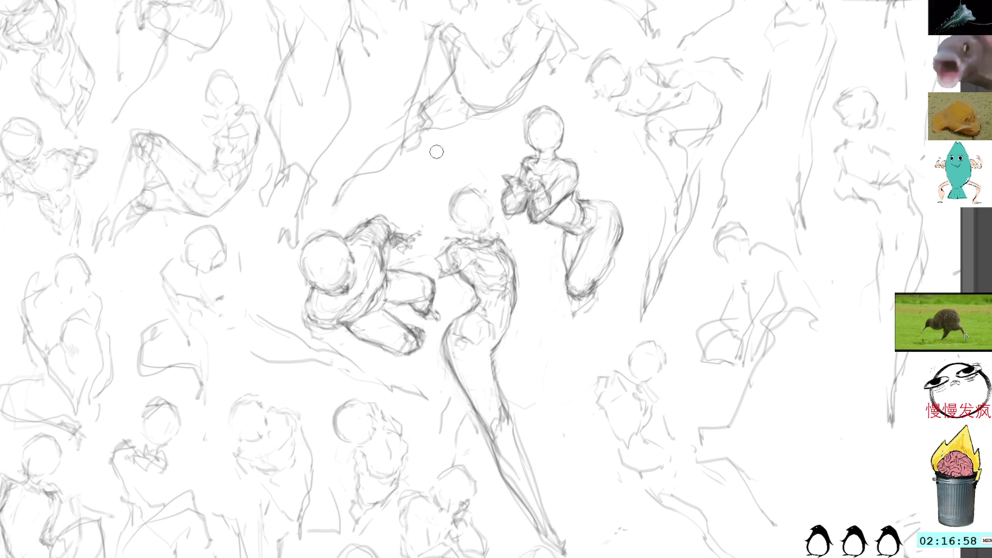
drag(491, 339, 507, 419)
mouse_move(491, 361)
mouse_down()
mouse_move(514, 422)
mouse_move(499, 406)
mouse_up()
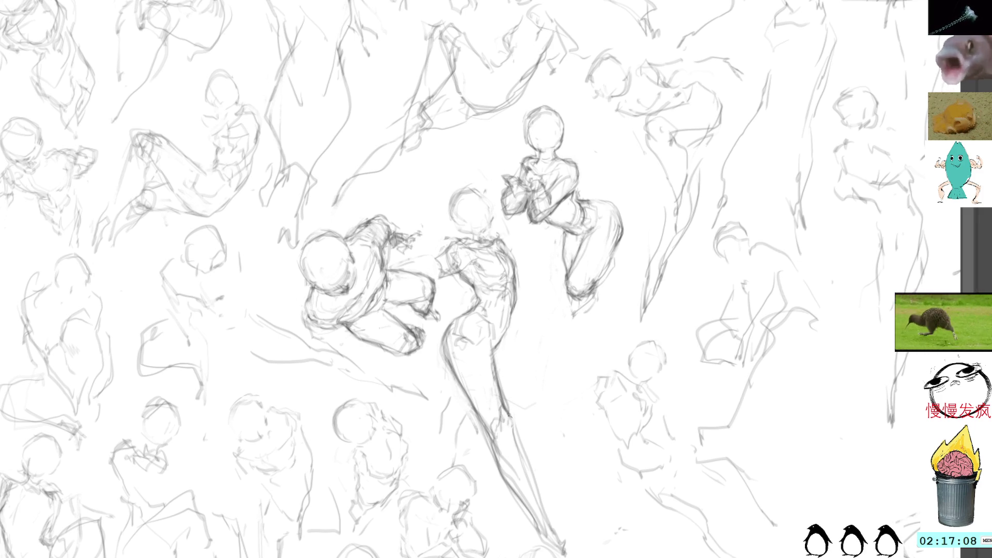
Add foot detail and refine the hip, thigh and lower leg contours.
mouse_move(515, 423)
mouse_down()
mouse_move(551, 548)
mouse_move(533, 528)
mouse_up()
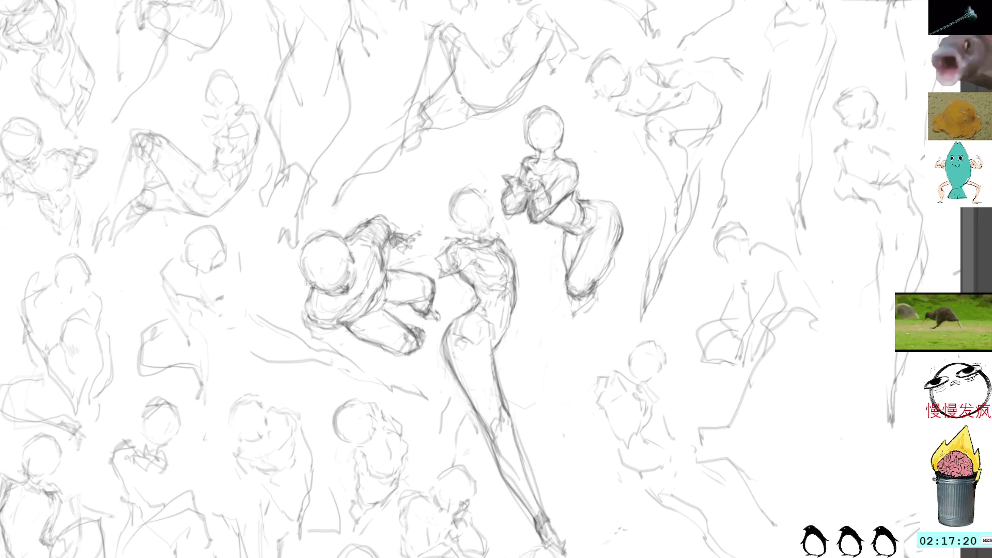
mouse_move(560, 538)
mouse_down()
mouse_move(543, 547)
mouse_move(548, 532)
mouse_move(570, 540)
mouse_move(553, 550)
mouse_up()
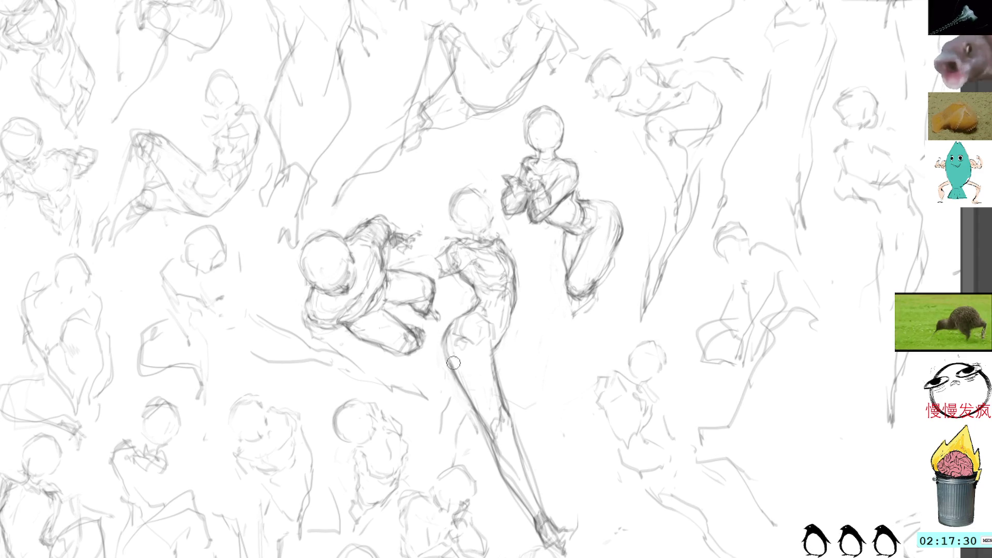
drag(448, 343, 462, 398)
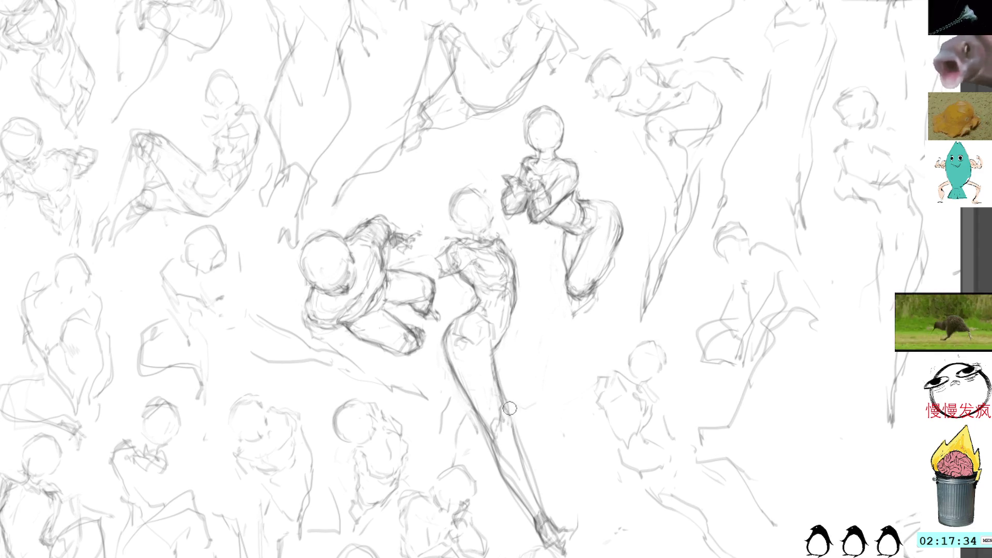
drag(509, 406, 534, 487)
drag(522, 447, 543, 509)
drag(527, 464, 552, 526)
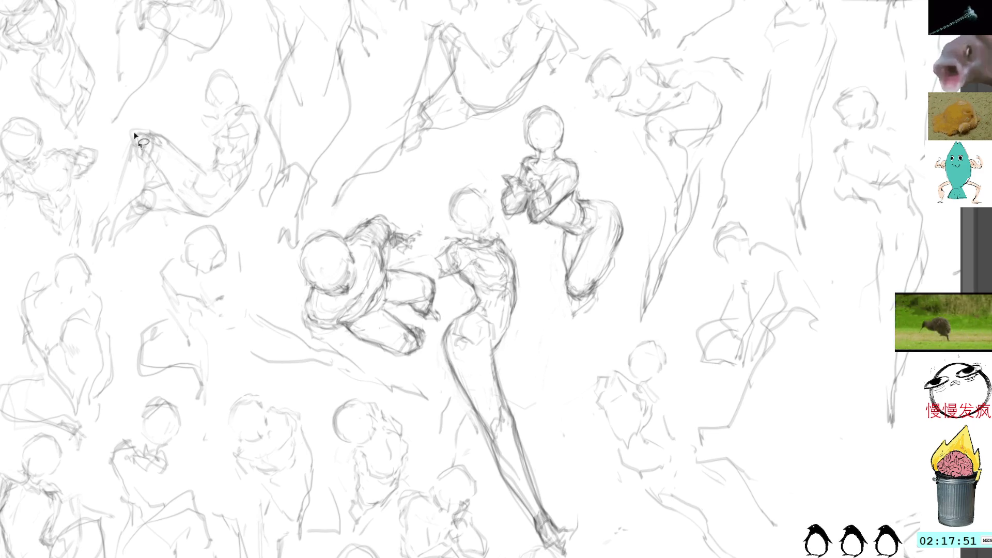
Lasso and redraw the upper-left sketch's leg, then pan to show sketches above.
mouse_move(152, 173)
mouse_down()
mouse_move(142, 158)
mouse_move(94, 252)
mouse_move(155, 155)
mouse_up()
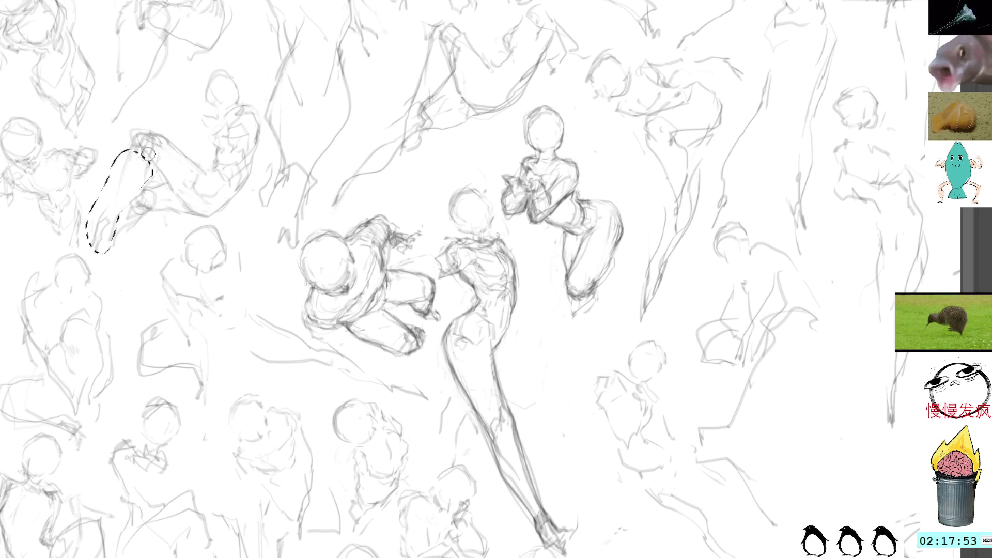
mouse_move(176, 211)
mouse_down()
mouse_move(145, 171)
mouse_move(157, 230)
mouse_up()
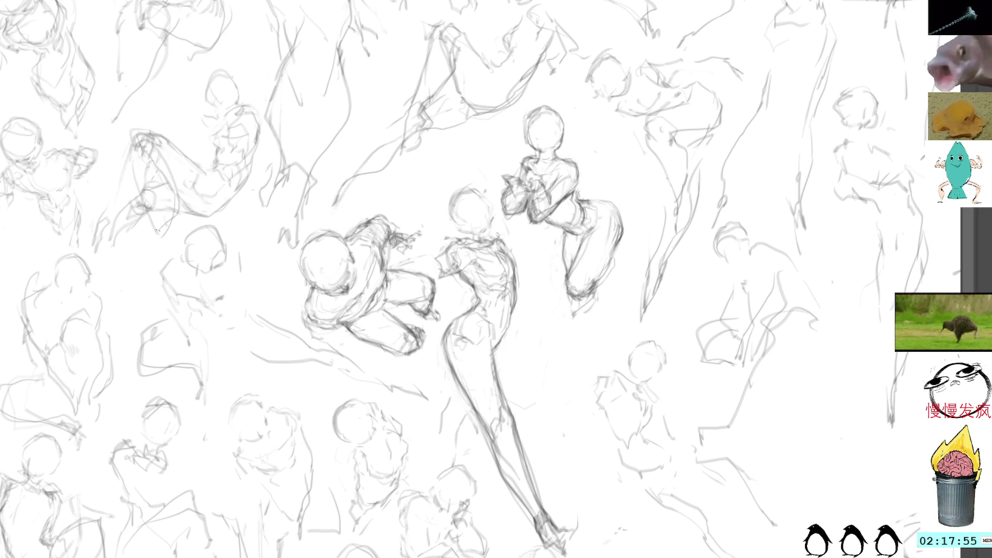
mouse_move(137, 182)
mouse_down()
mouse_move(113, 225)
mouse_move(111, 257)
mouse_up()
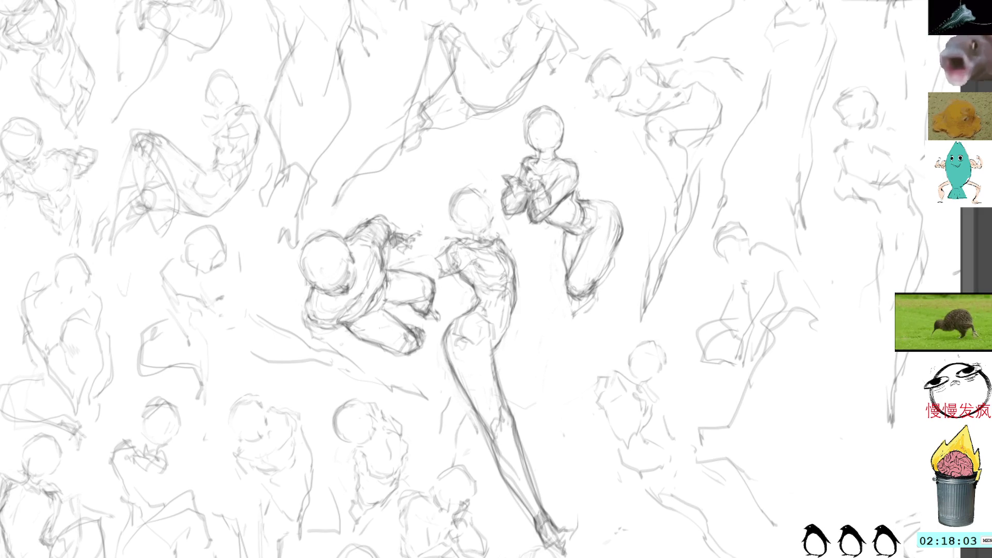
drag(465, 258, 546, 449)
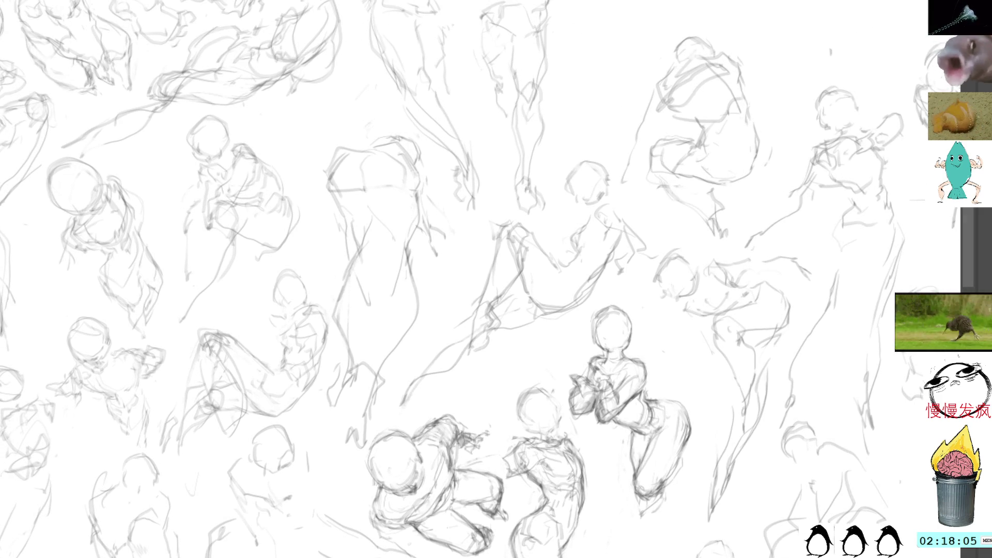